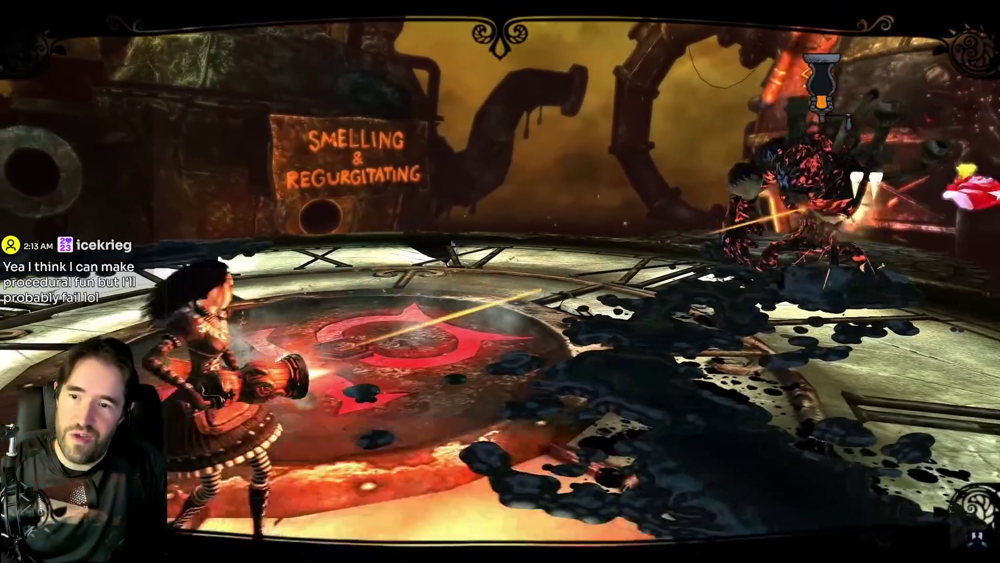
Scrub the Alice Madness Returns walkthrough forward into Chapter 4 Queensland, then slightly further.
mouse_move(506, 352)
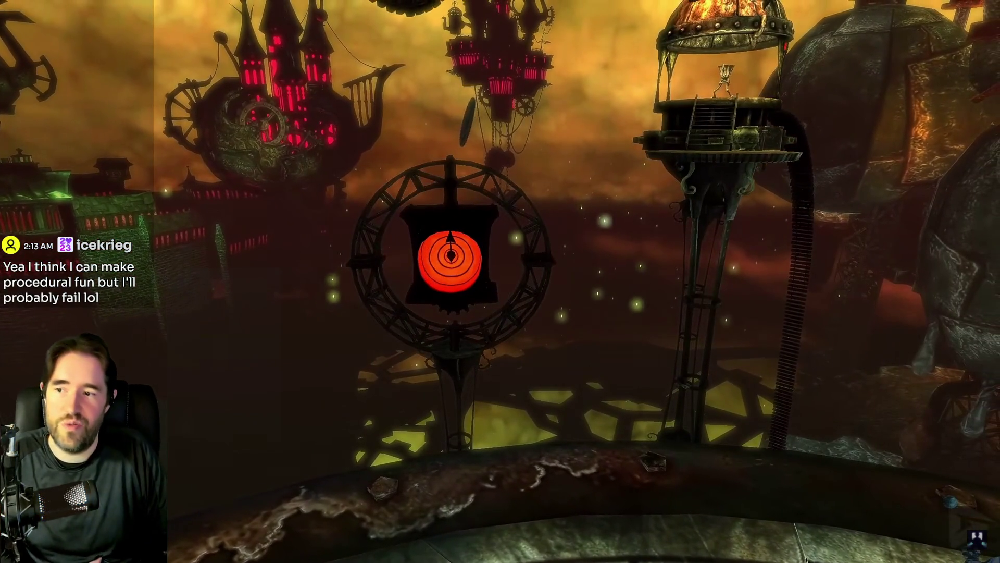
mouse_move(189, 473)
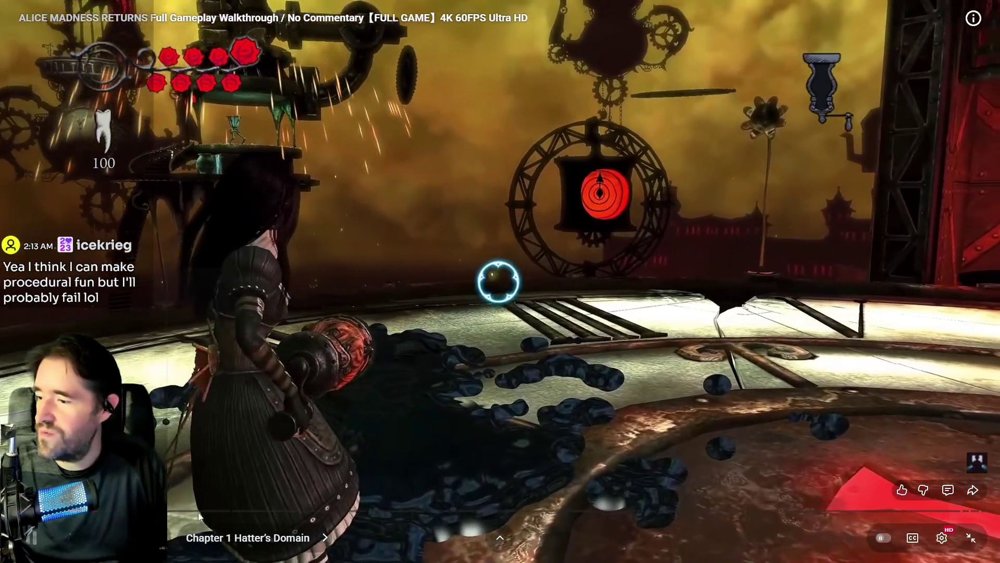
drag(196, 512, 277, 515)
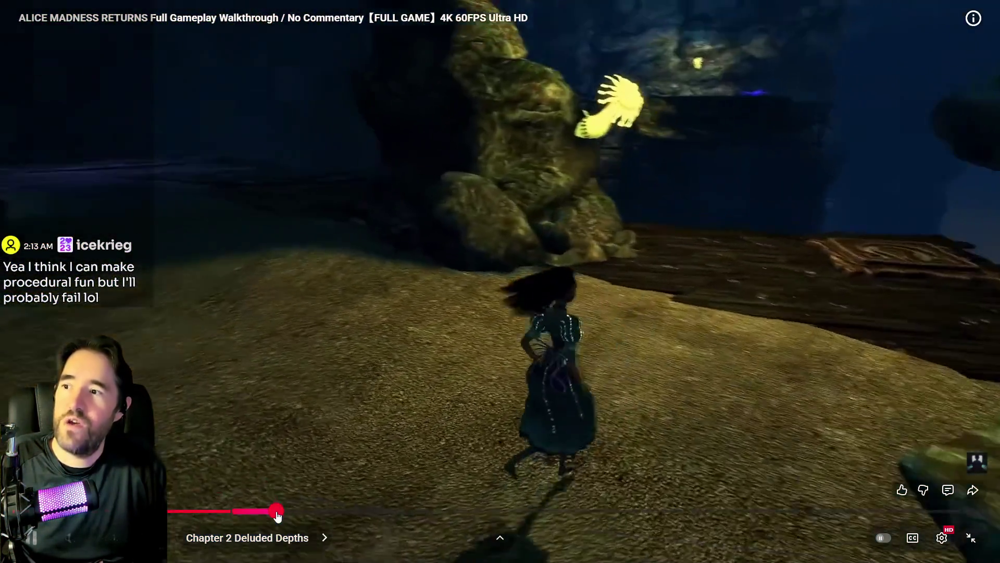
drag(277, 514, 777, 516)
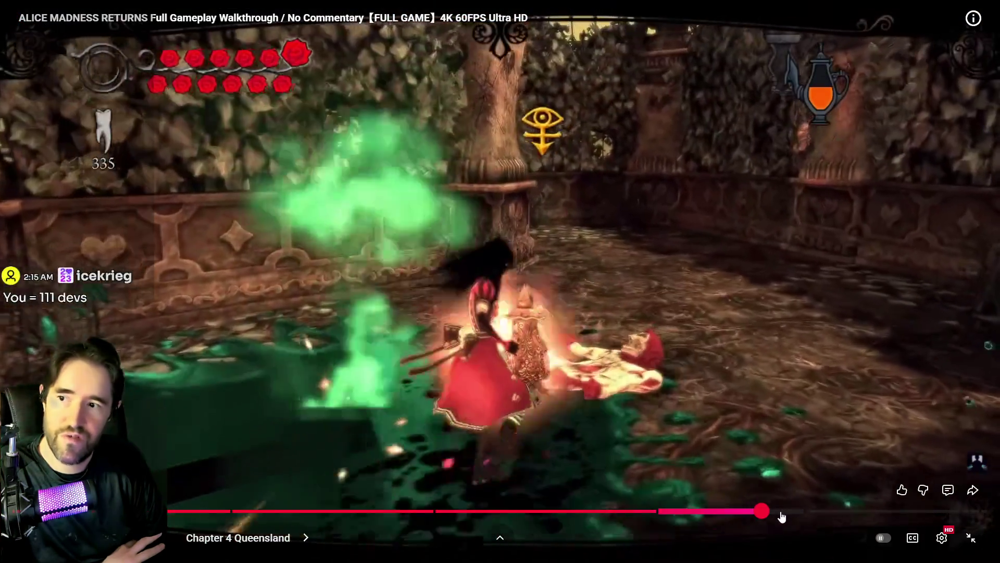
click(781, 516)
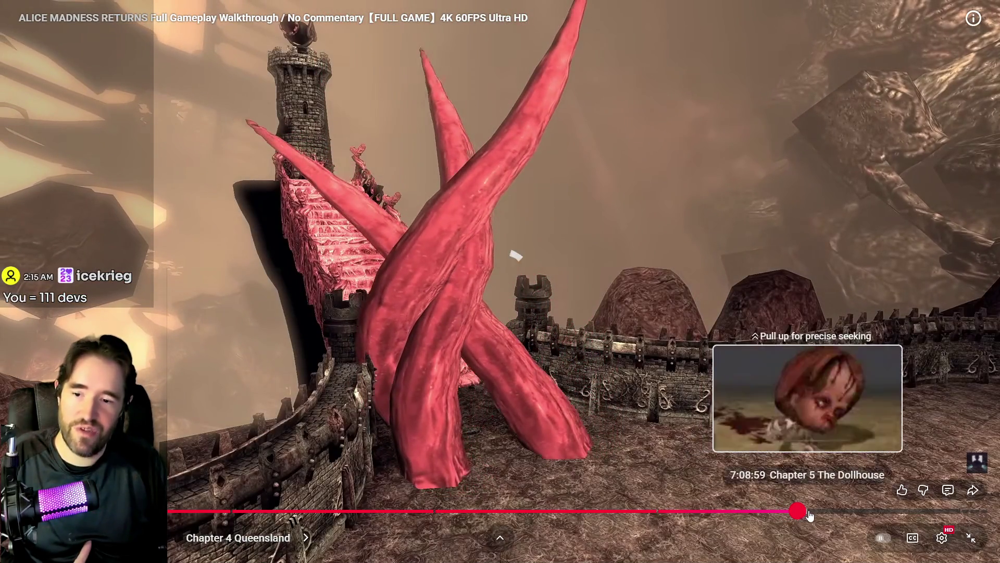
Advance the walkthrough past the asylum corridor scene to Chapter 5 The Dollhouse.
drag(809, 514, 815, 515)
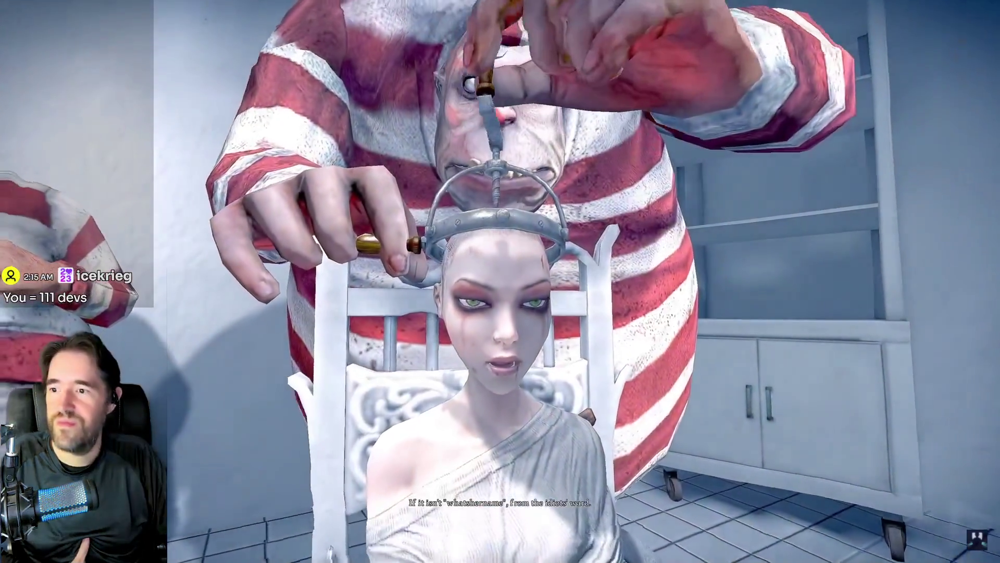
mouse_move(825, 436)
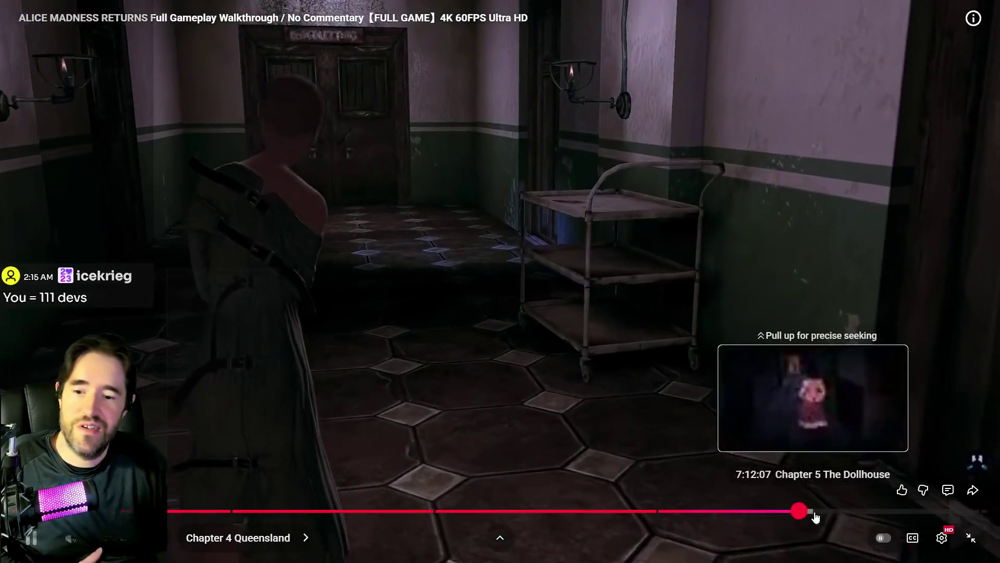
click(820, 513)
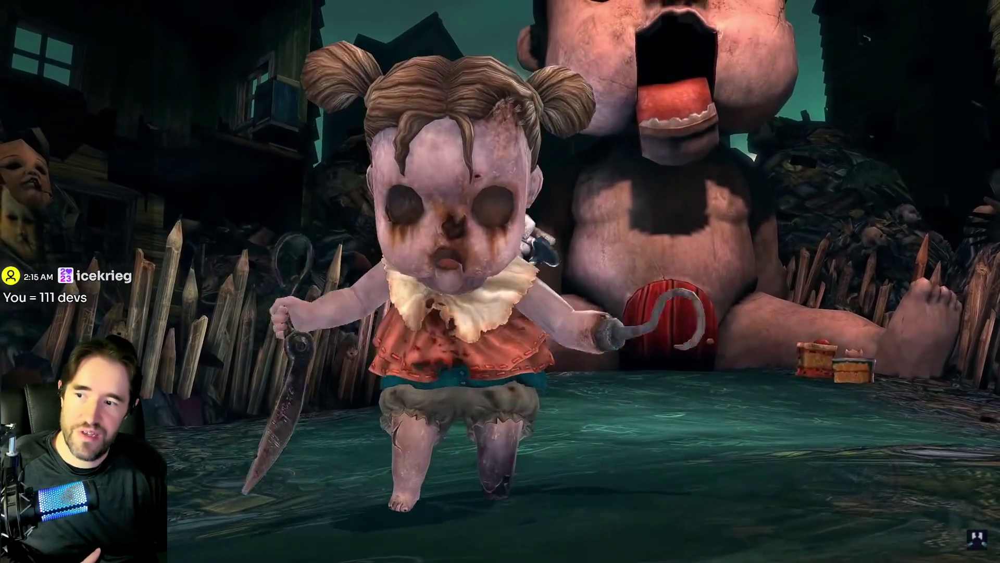
Seek deeper into Chapter 5 The Dollhouse, to around 7:58:49.
mouse_move(492, 301)
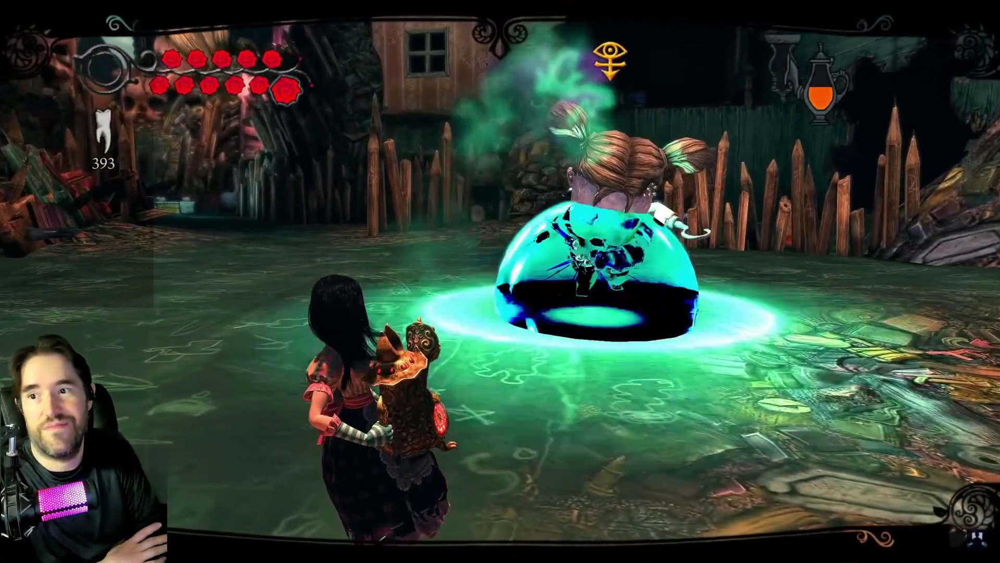
mouse_move(594, 264)
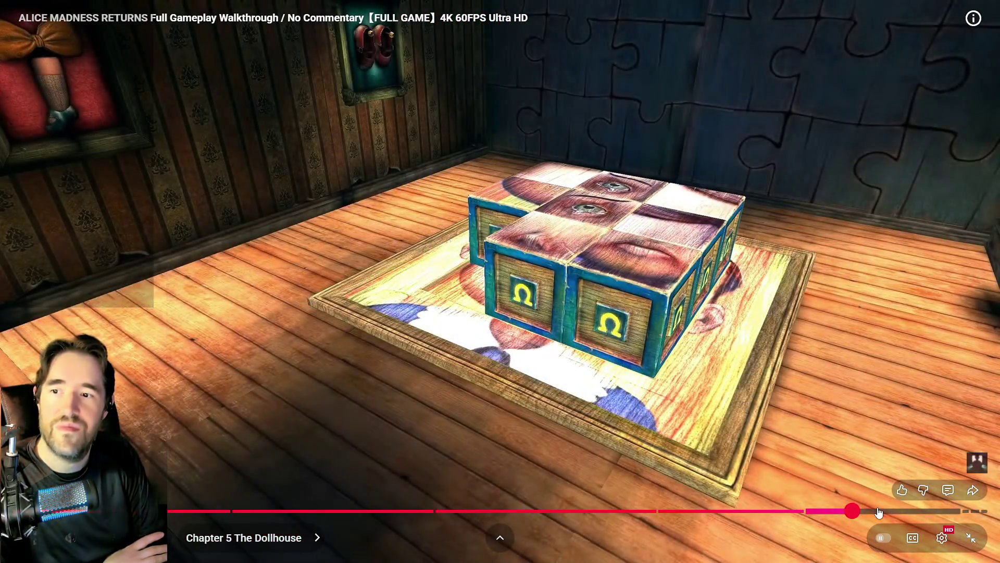
drag(875, 513, 893, 513)
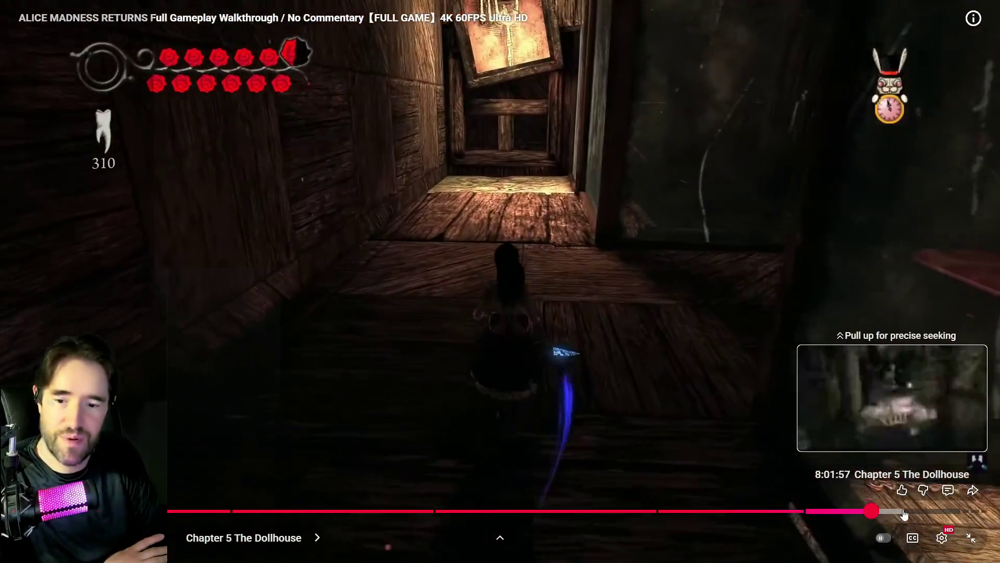
Jump twice further into the Dollhouse chapter, then exit fullscreen and return to the BP_Kill_Cube graph.
click(903, 513)
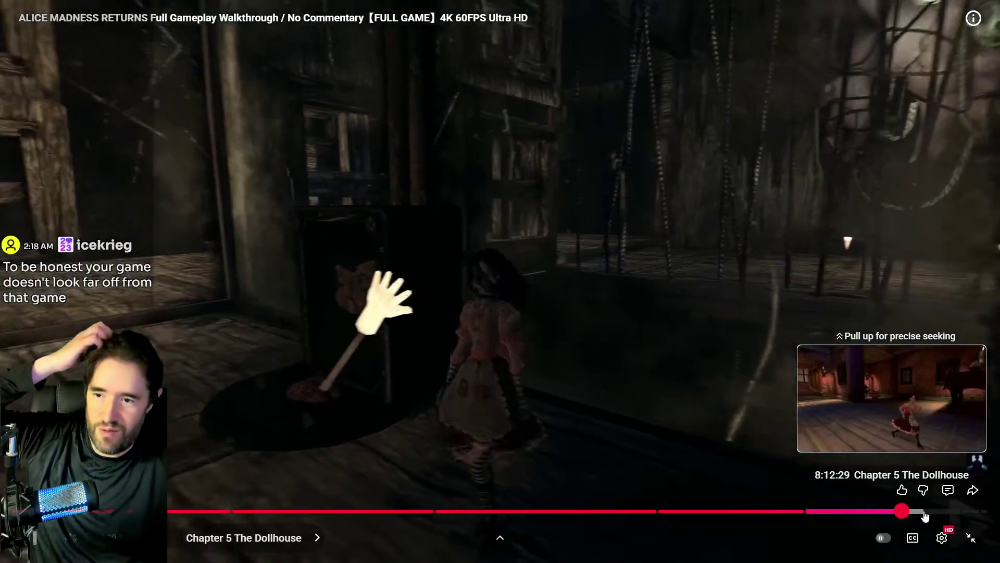
click(925, 516)
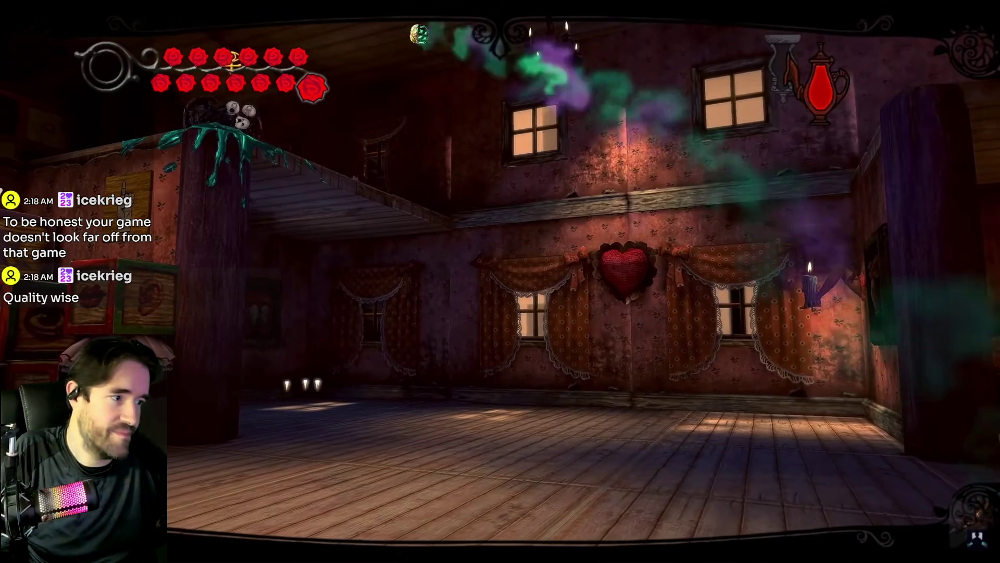
key(Escape)
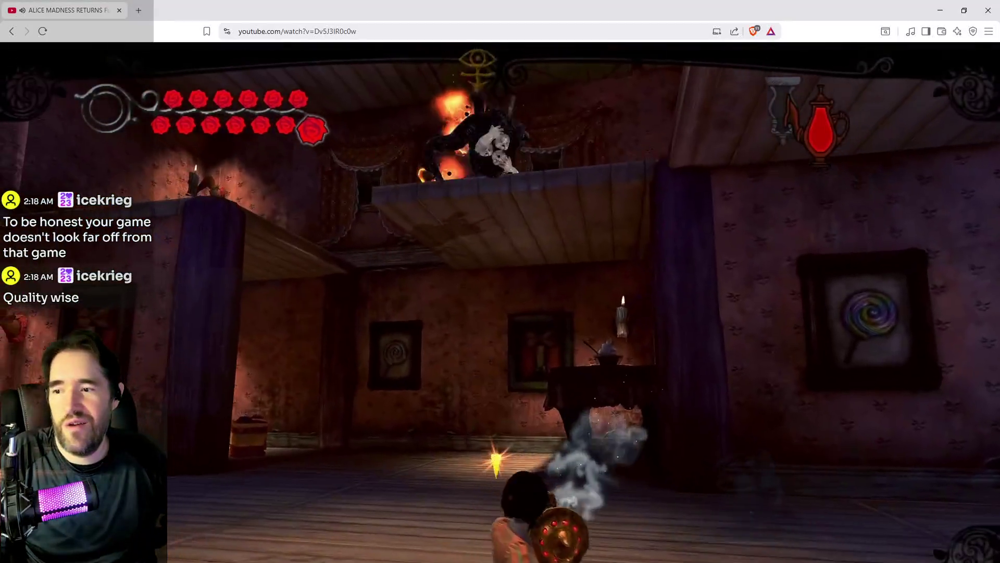
key(alt+Tab)
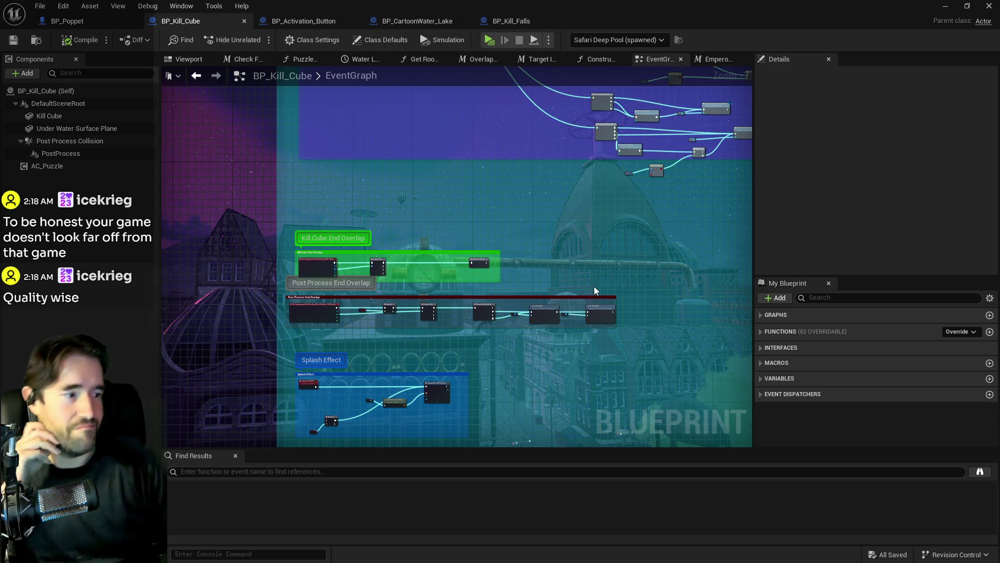
mouse_move(594, 316)
mouse_down()
mouse_move(599, 344)
mouse_move(487, 313)
mouse_up()
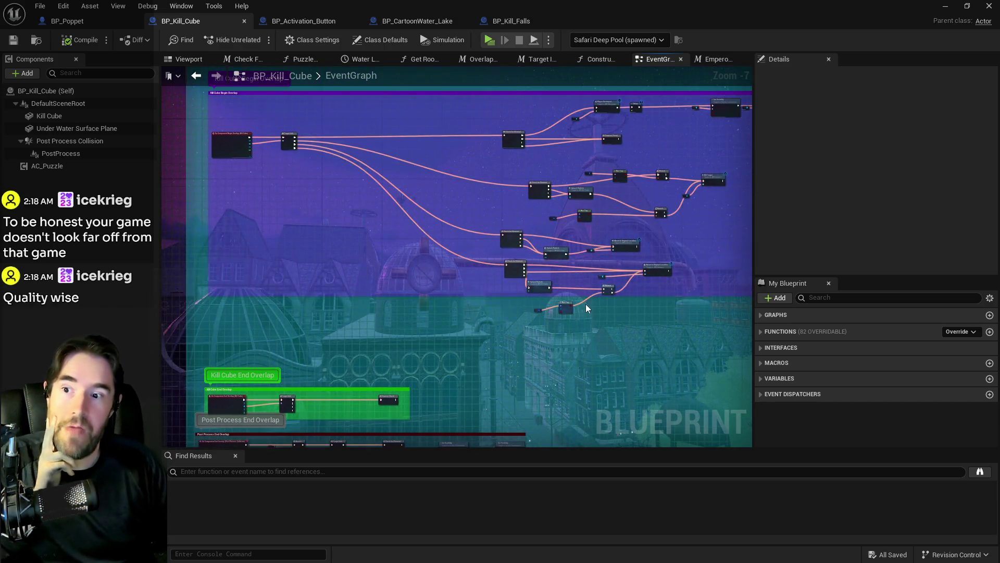
In BP_Activation_Button's Button End Overlap, wire Poppet On Button Check to the Delay and delete the Print String.
scroll(586, 304, down, 3)
drag(585, 304, 415, 228)
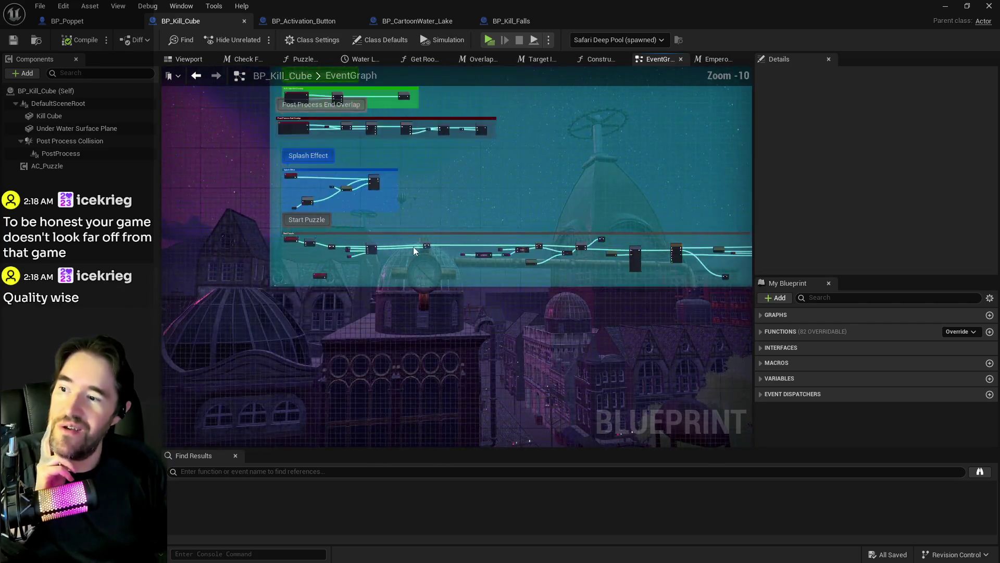
scroll(413, 251, up, 3)
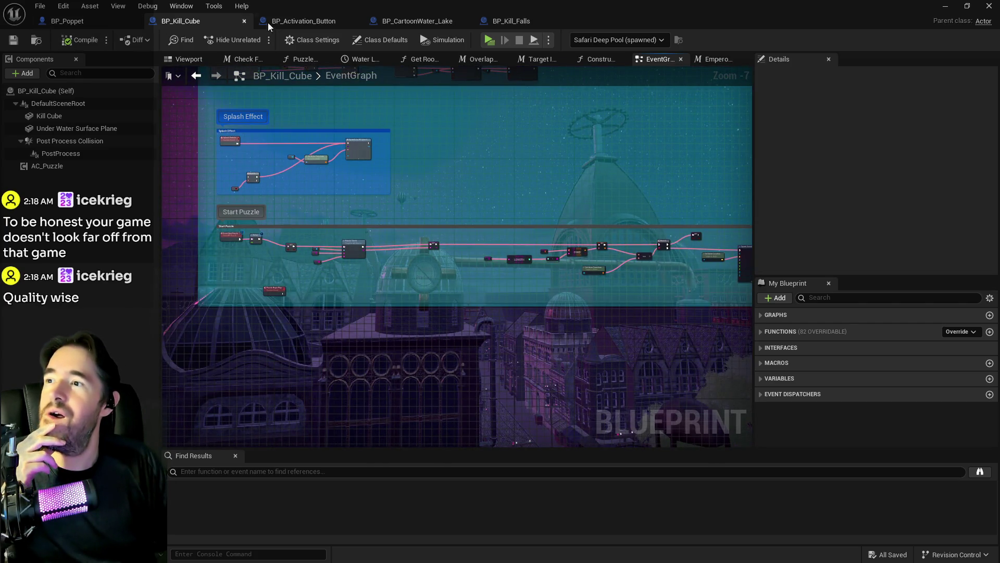
click(304, 20)
double_click(485, 172)
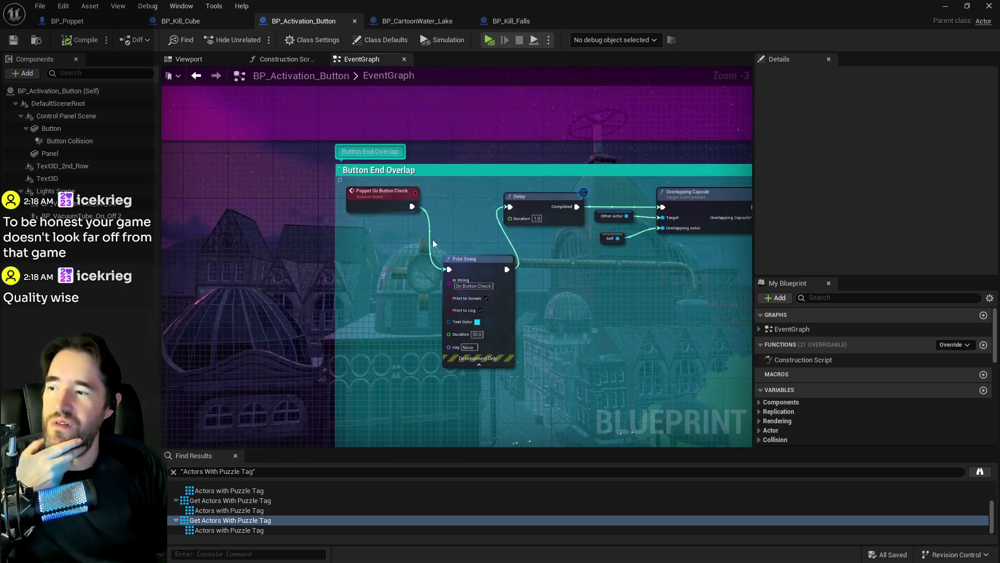
drag(490, 210, 510, 207)
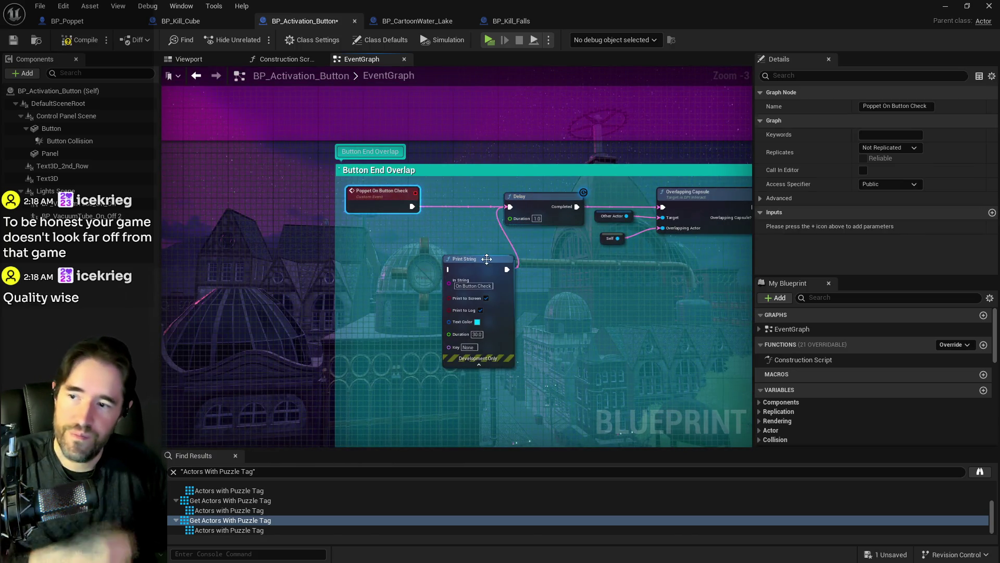
click(495, 302)
key(Delete)
Delete the Print String and Get Display Name nodes after the Branch.
drag(521, 297, 34, 257)
mouse_move(383, 195)
mouse_down()
mouse_move(313, 172)
mouse_move(425, 240)
mouse_up()
click(318, 223)
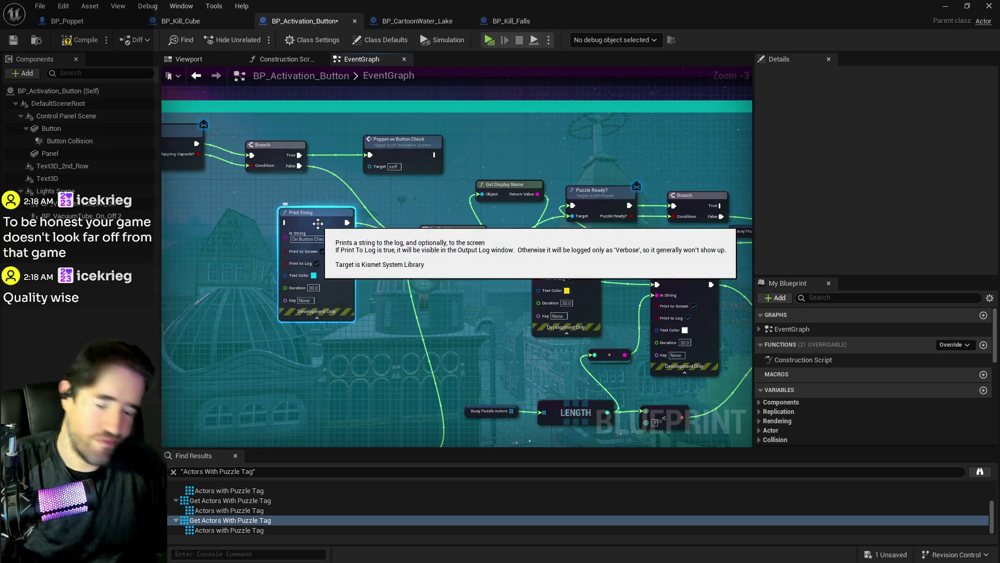
mouse_move(494, 244)
mouse_down()
mouse_move(317, 202)
mouse_move(309, 188)
mouse_move(397, 169)
mouse_move(376, 202)
mouse_up()
mouse_move(283, 172)
mouse_down()
mouse_move(316, 231)
mouse_move(420, 208)
mouse_up()
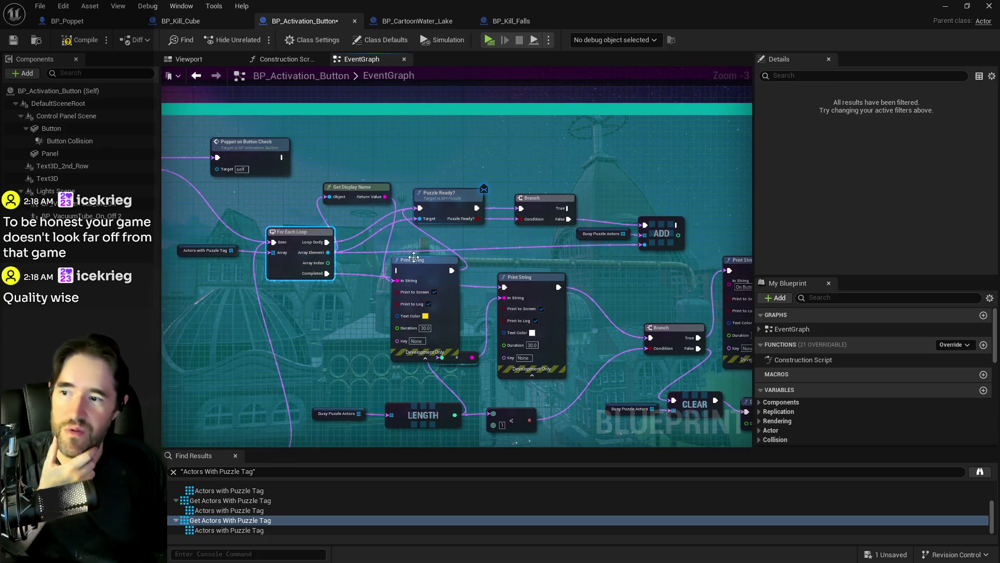
key(Delete)
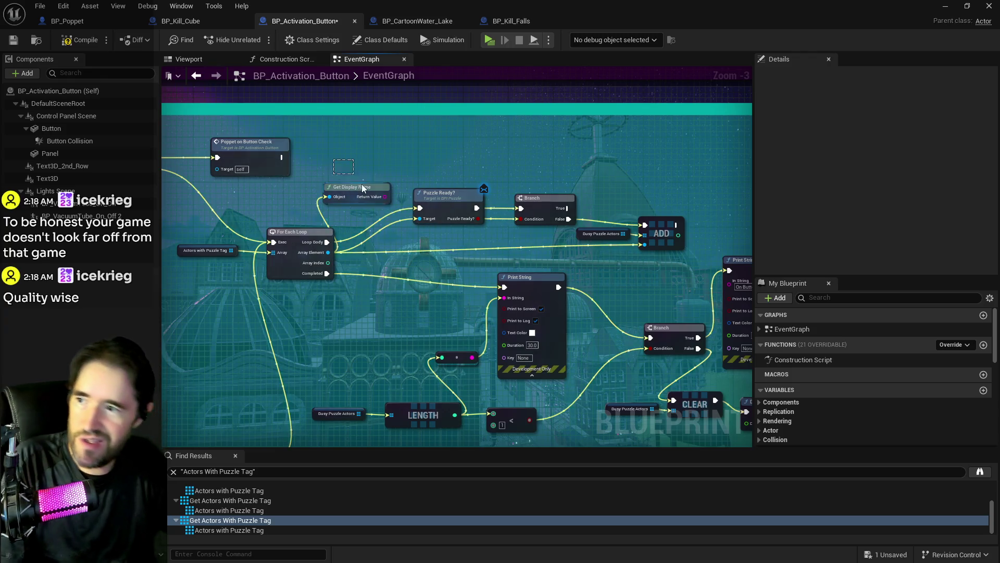
Delete the middle and remaining Print String nodes around the For Each Loop.
mouse_move(463, 273)
mouse_down()
mouse_move(352, 249)
mouse_move(351, 211)
mouse_up()
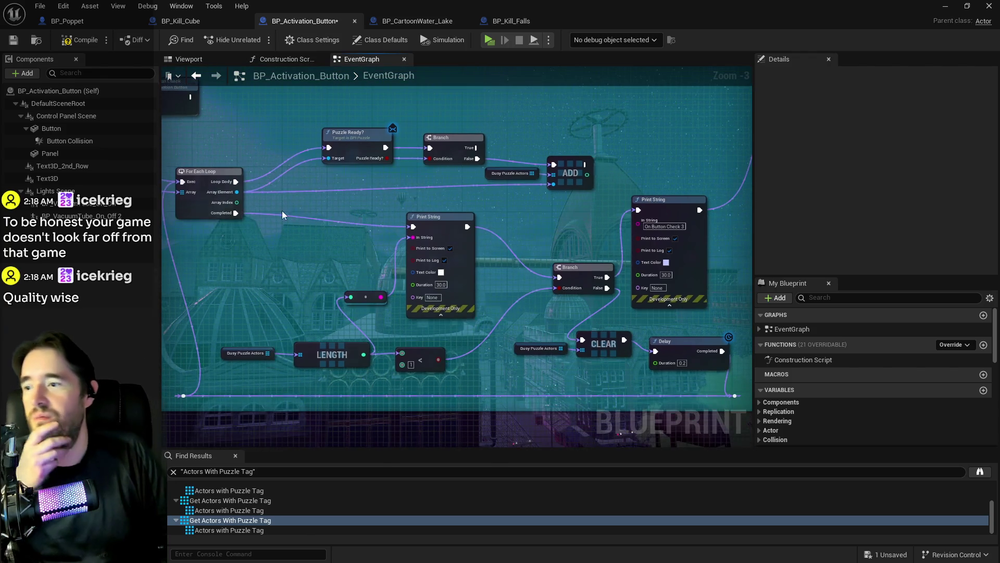
click(232, 212)
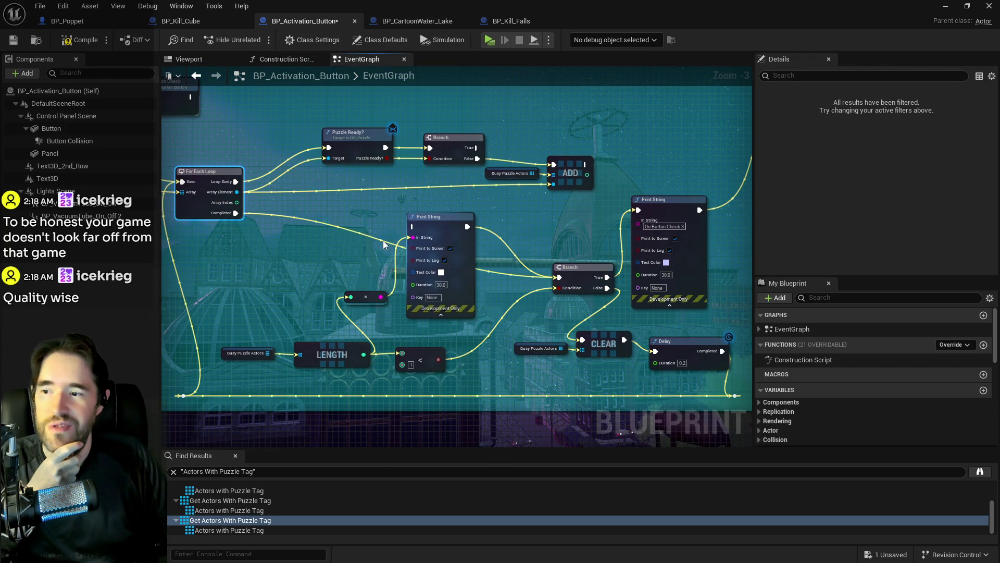
click(427, 281)
key(Delete)
mouse_move(629, 287)
mouse_down()
mouse_move(407, 289)
mouse_move(586, 106)
mouse_up()
scroll(498, 210, down, 2)
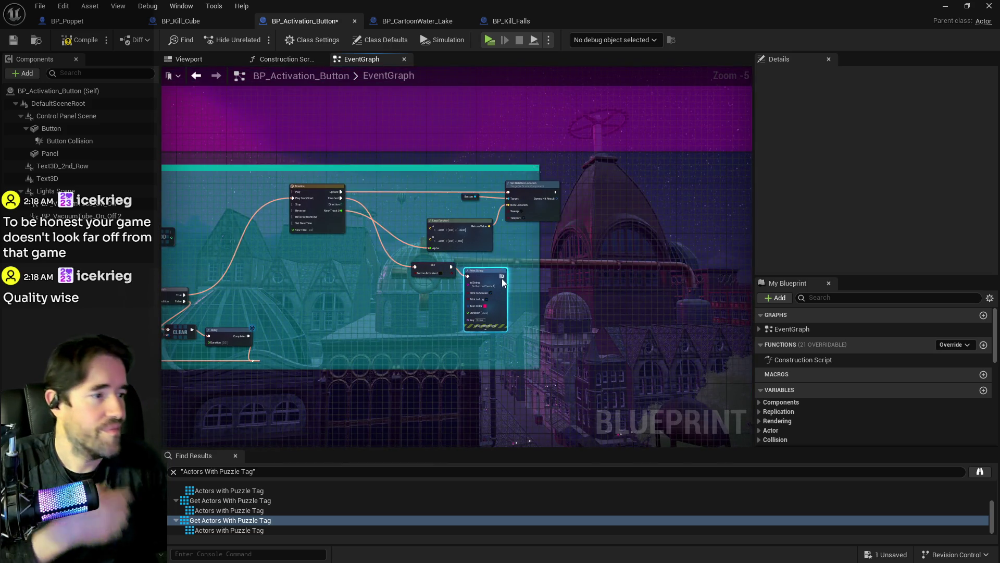
key(Delete)
scroll(602, 329, down, 2)
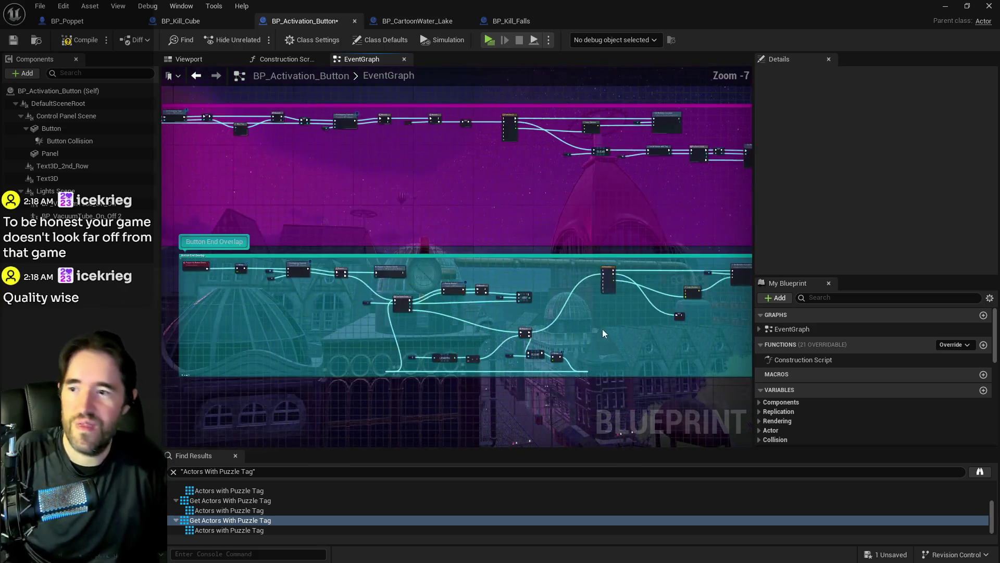
scroll(573, 308, up, 3)
drag(346, 252, 135, 220)
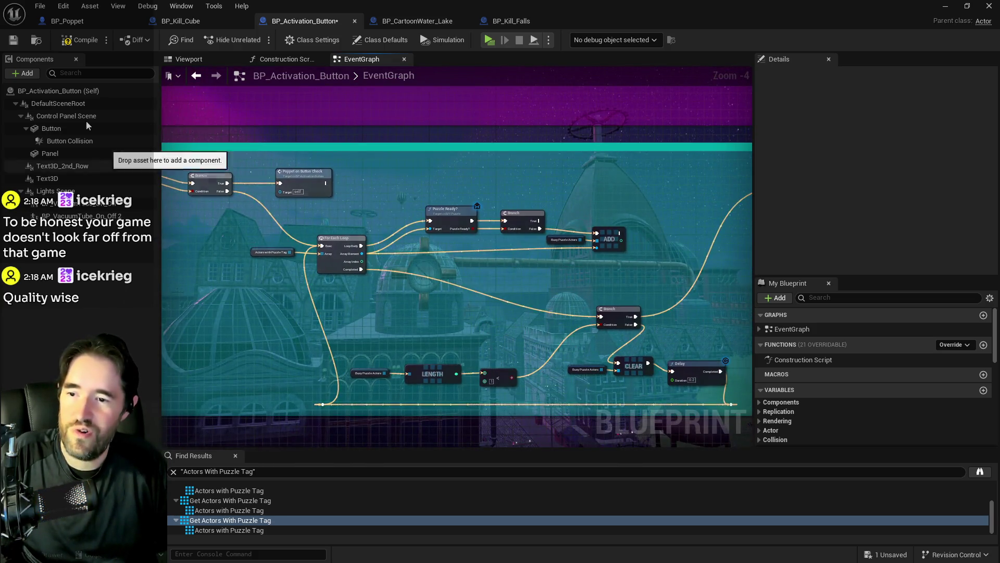
Compile and save BP_Activation_Button.
key(F7)
click(14, 46)
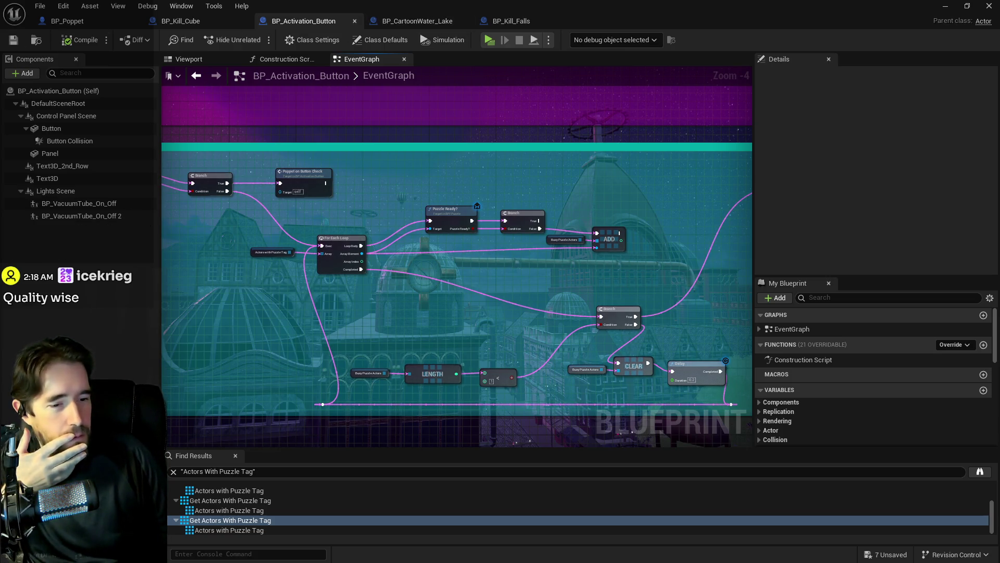
drag(999, 66, 567, 66)
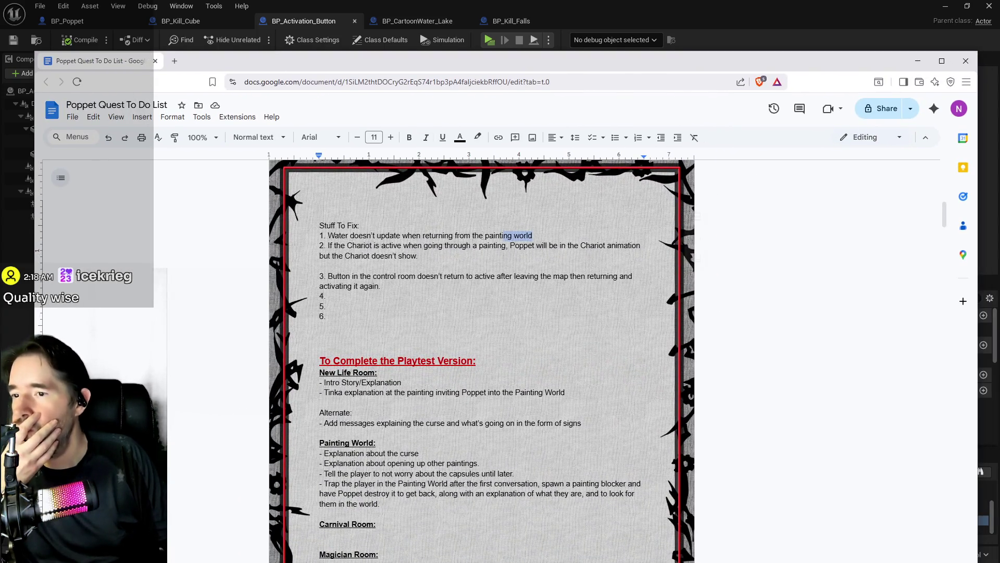
Delete the water update bug (item 1) and control-room button bug (item 3) from Stuff To Fix.
drag(503, 236, 345, 236)
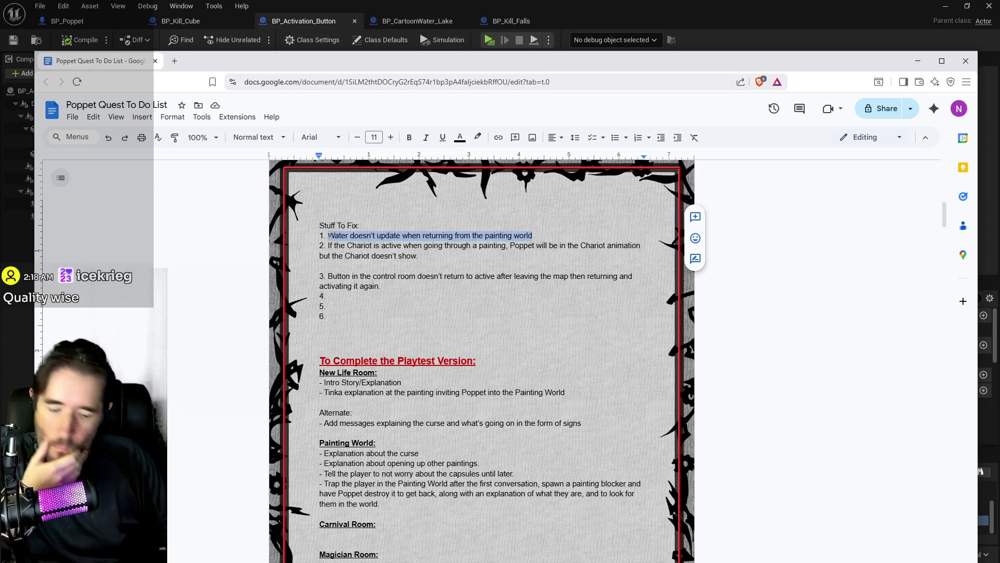
key(BackSpace)
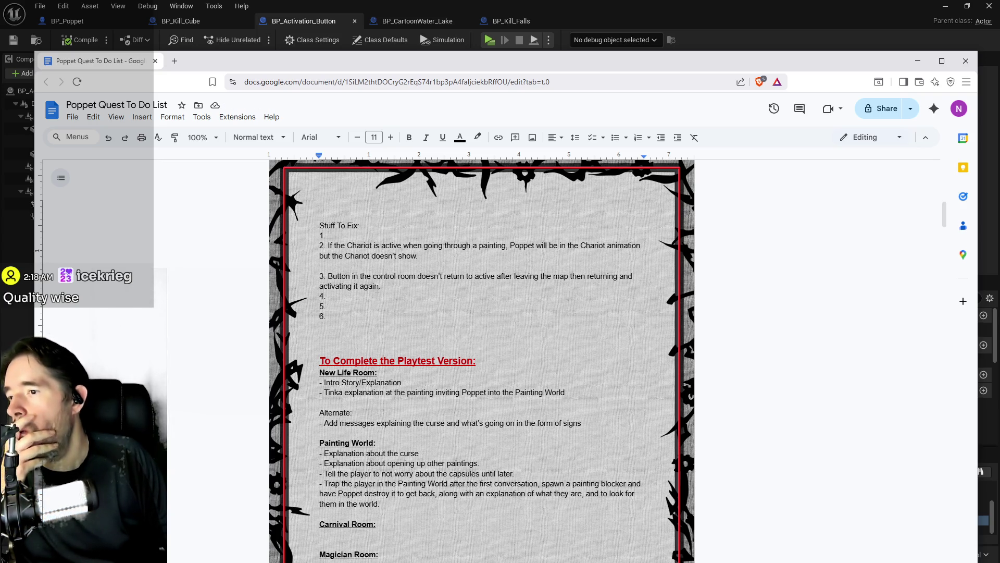
drag(354, 286, 330, 276)
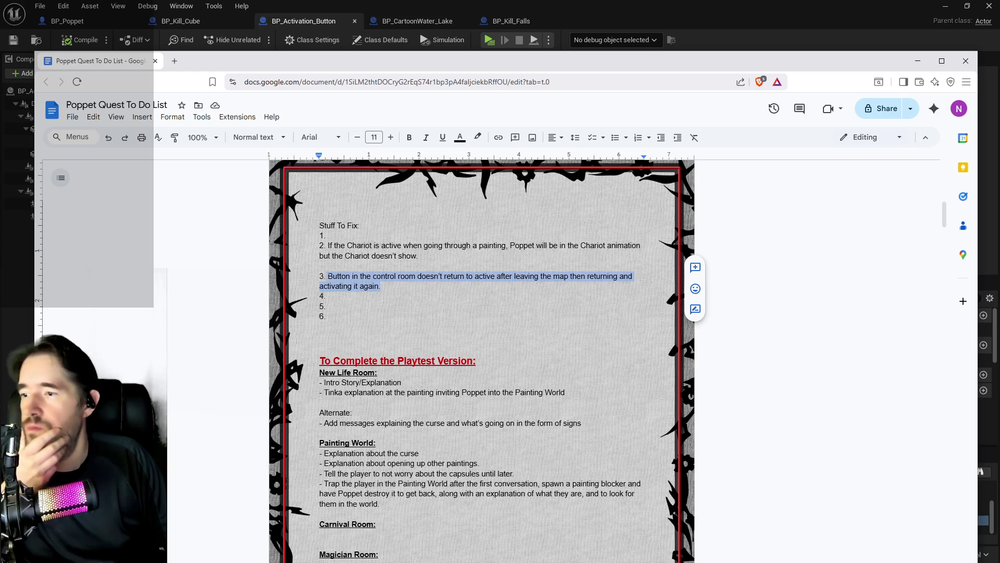
key(BackSpace)
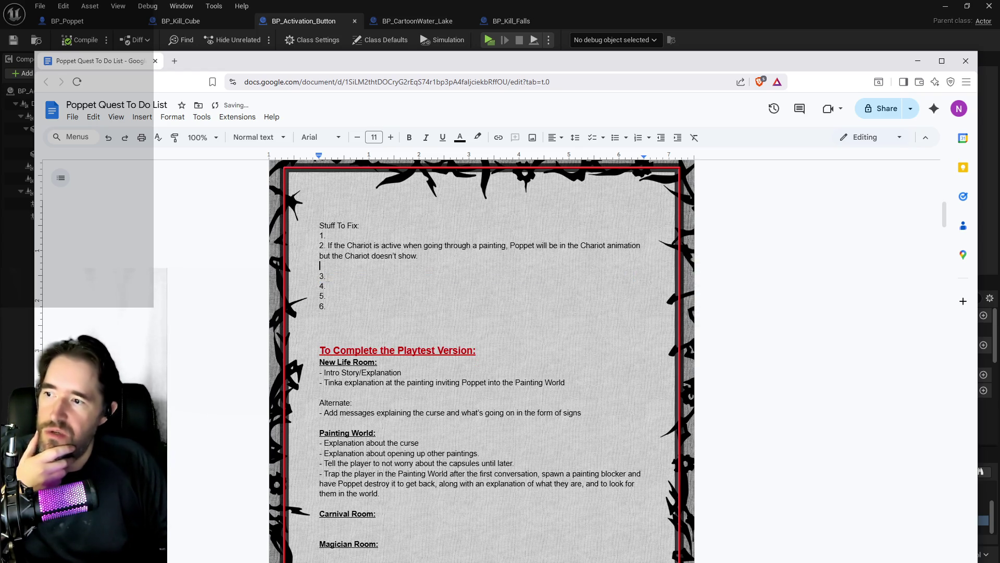
key(BackSpace)
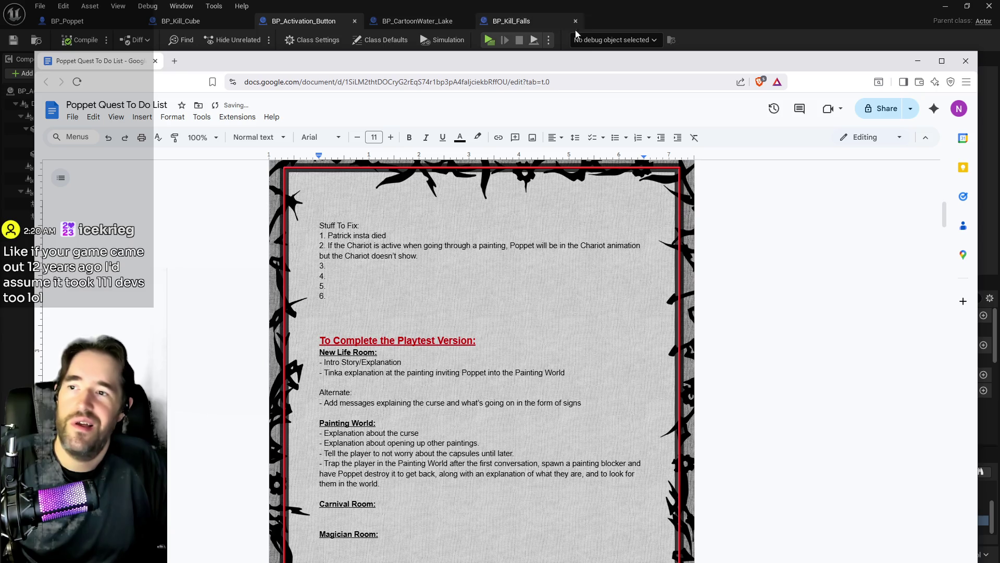
click(594, 53)
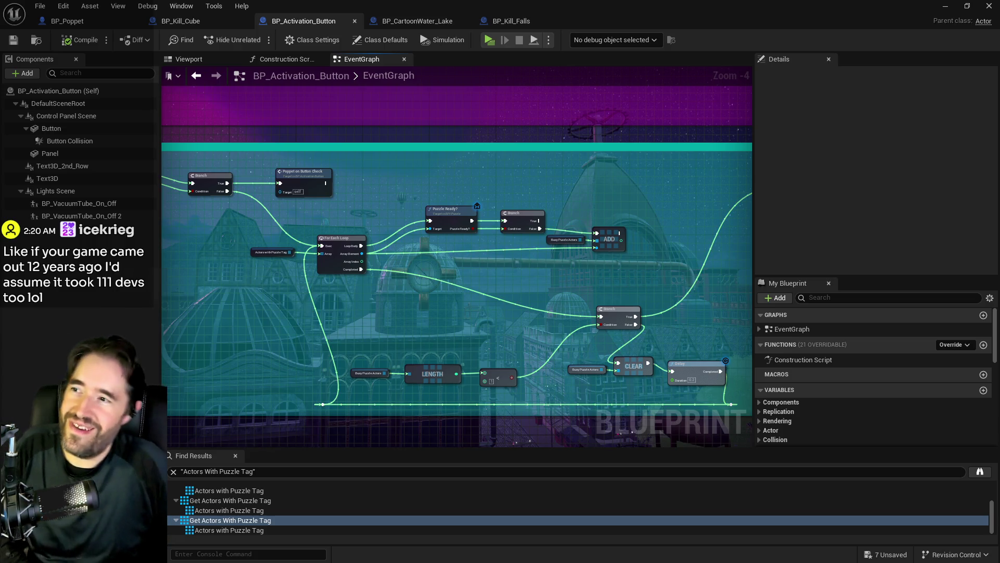
Return to the level editor and fly the viewport camera forward through the level.
key(alt+Tab)
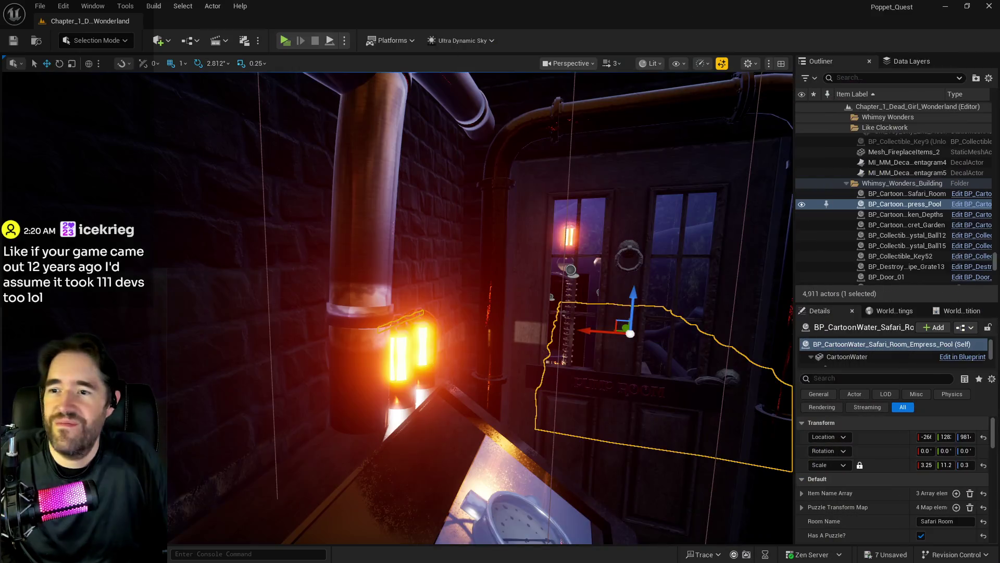
key(w)
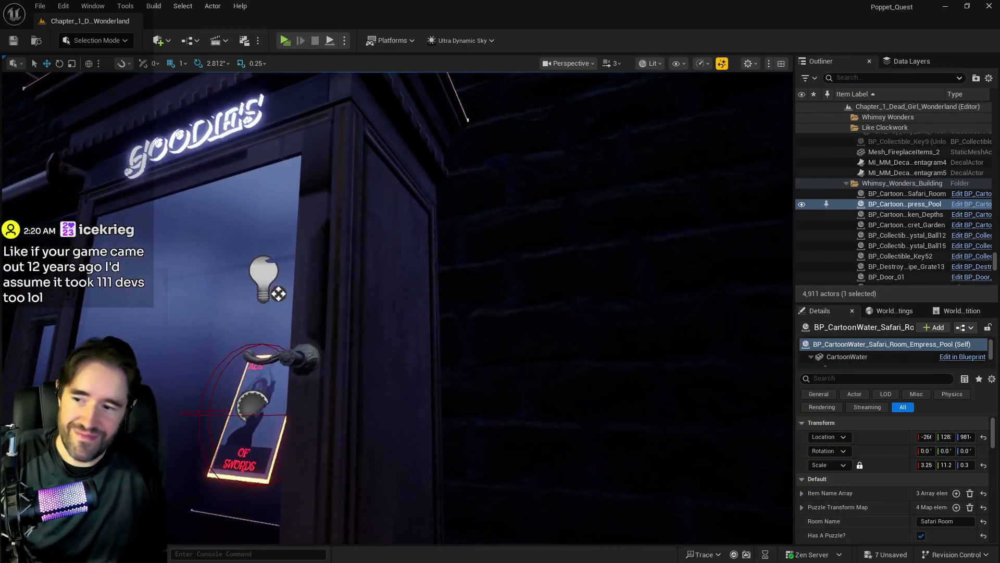
key(w)
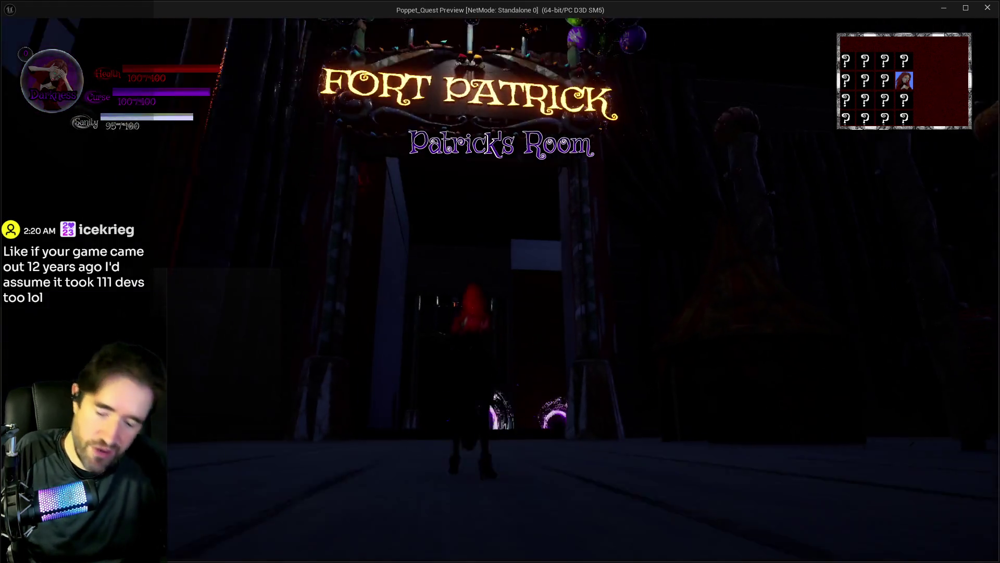
Equip The Fool tarot card and resume play.
key(Tab)
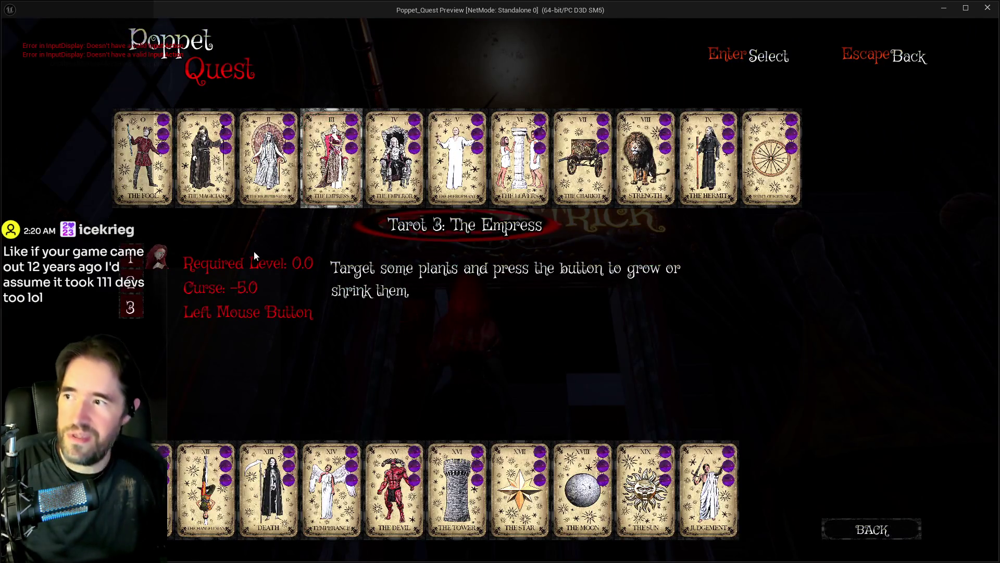
click(131, 201)
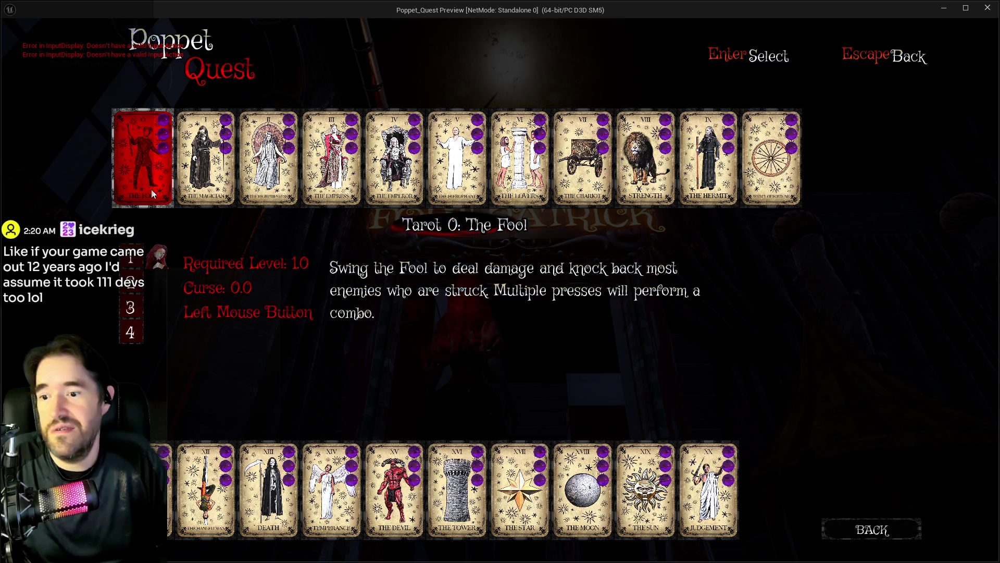
key(Escape)
Run through the Fort Patrick gate swinging the hammer until Patrick dies, then stop the play session.
key(w)
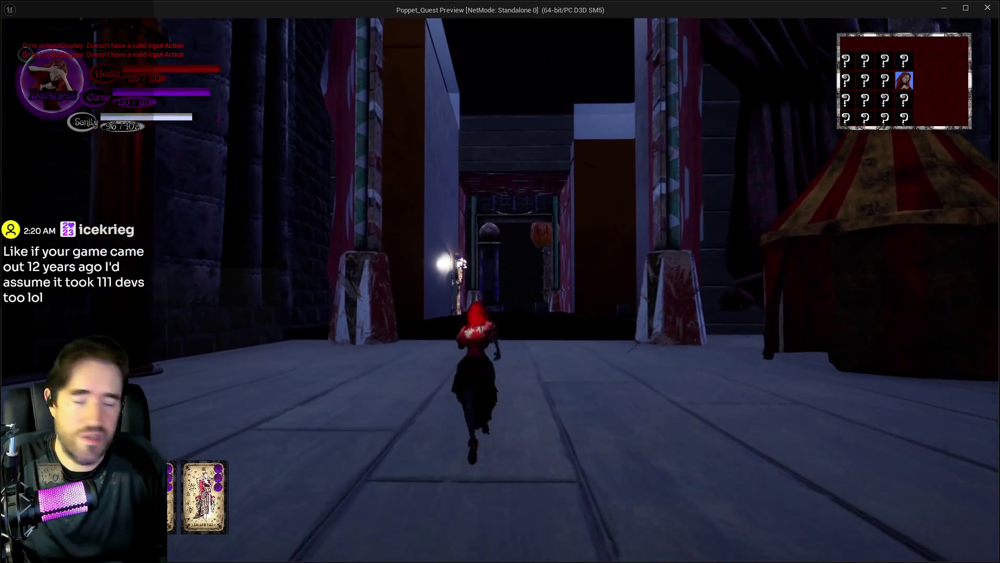
key(e)
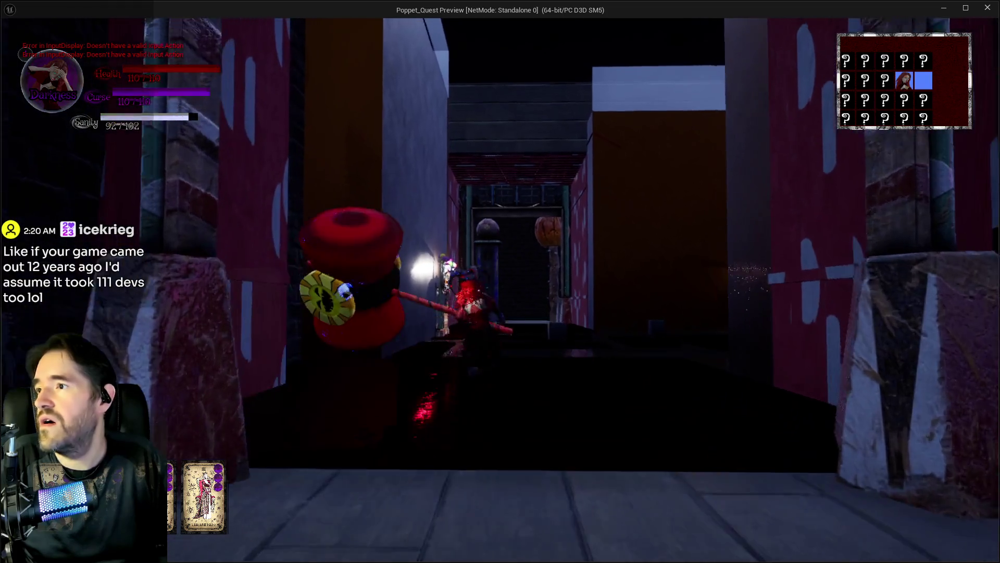
key(e)
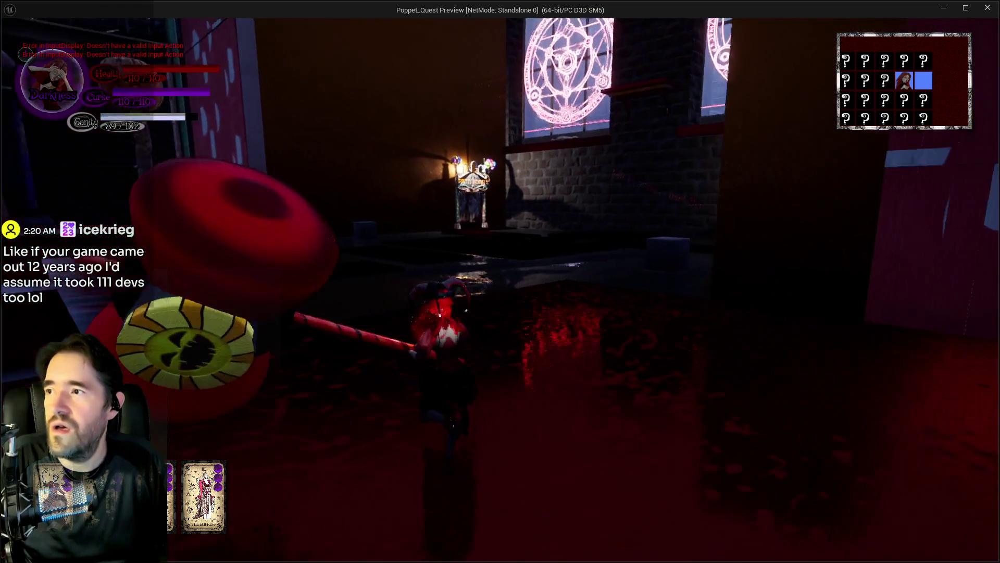
key(e)
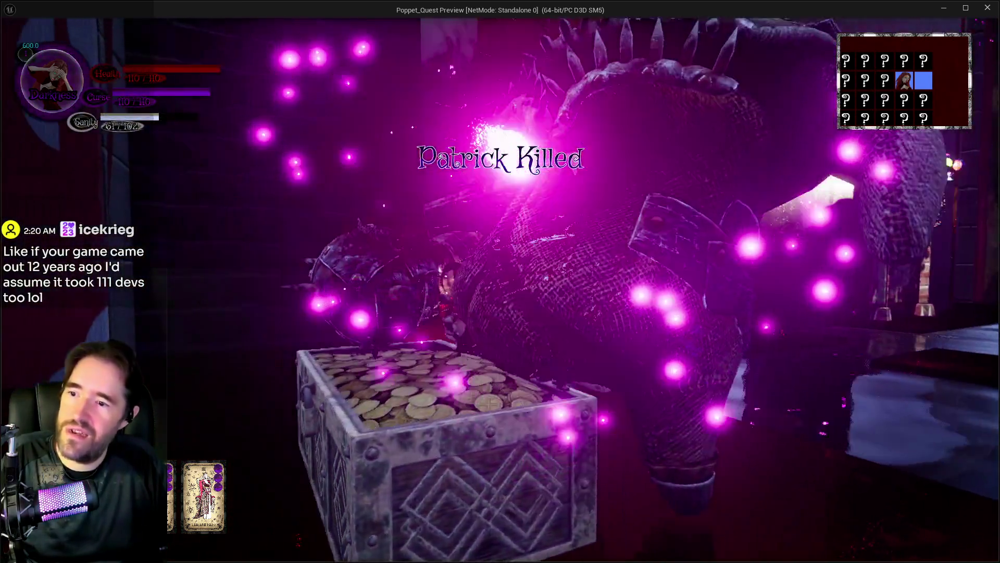
key(alt+Tab)
key(Escape)
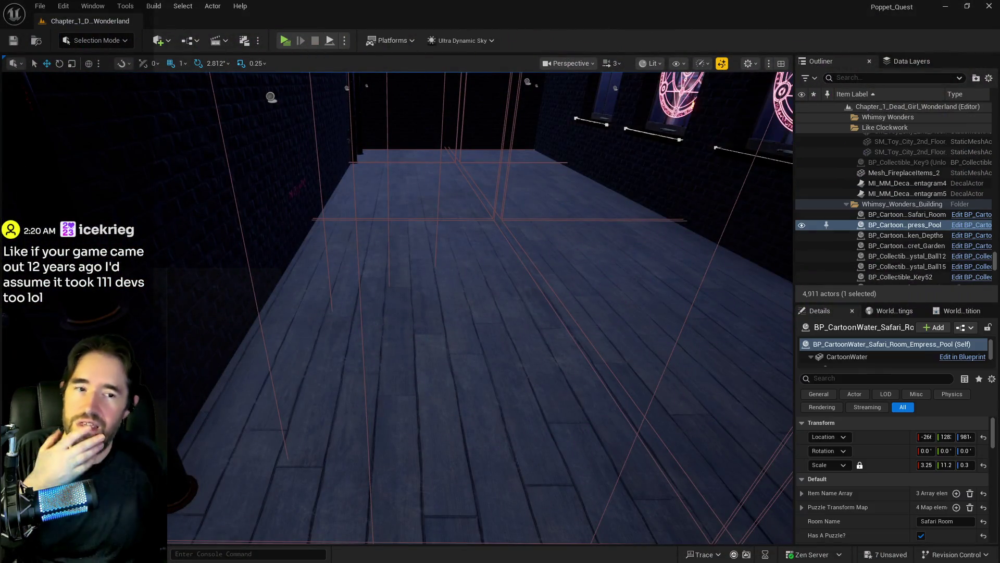
Look over BP_Activation_Button's event graph comment sections and browse the Characters folder in the Content Browser.
key(alt+Tab)
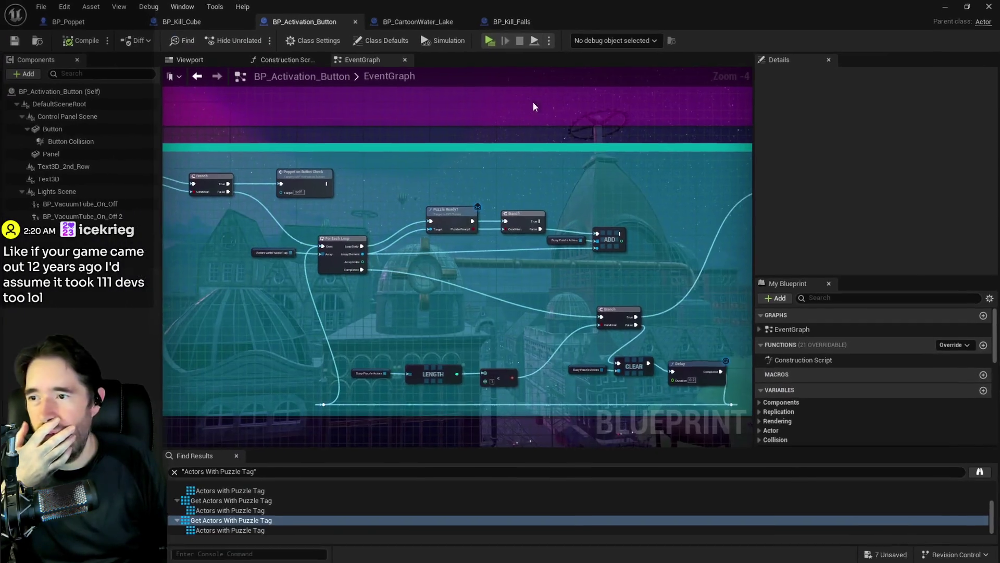
mouse_move(310, 104)
mouse_down()
mouse_move(372, 204)
mouse_move(627, 217)
mouse_move(372, 203)
mouse_up()
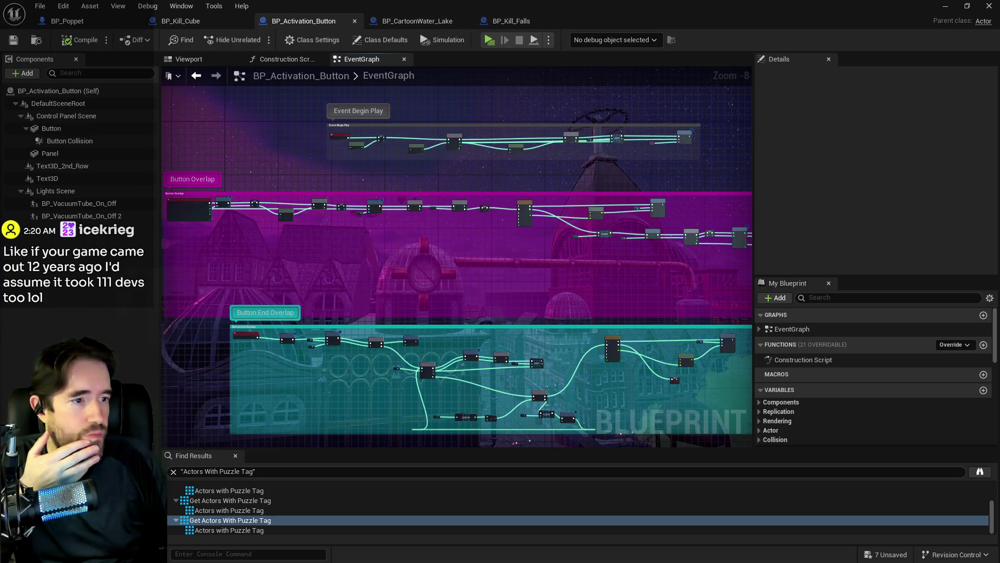
key(alt+Tab)
drag(589, 56, 584, 57)
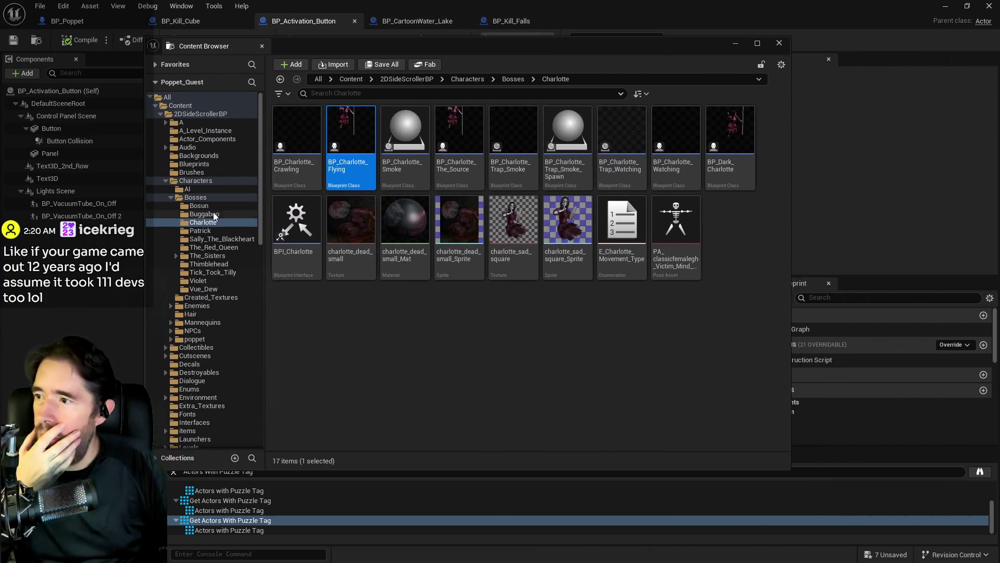
click(193, 180)
key(alt+Tab)
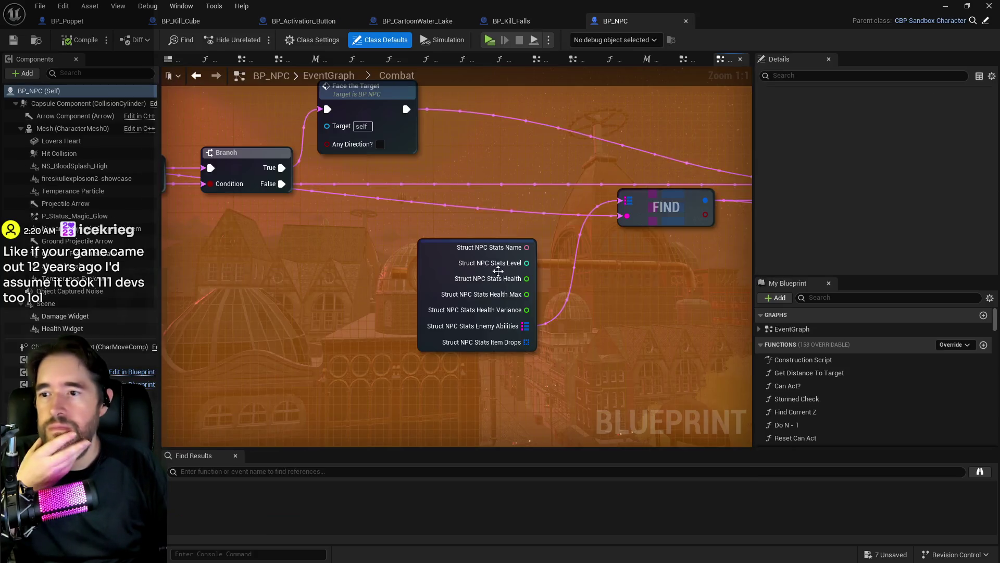
Review BP_NPC's Play Montage, Fire Projectile, For Each Loop and Swing Weapon nodes.
scroll(498, 271, down, 6)
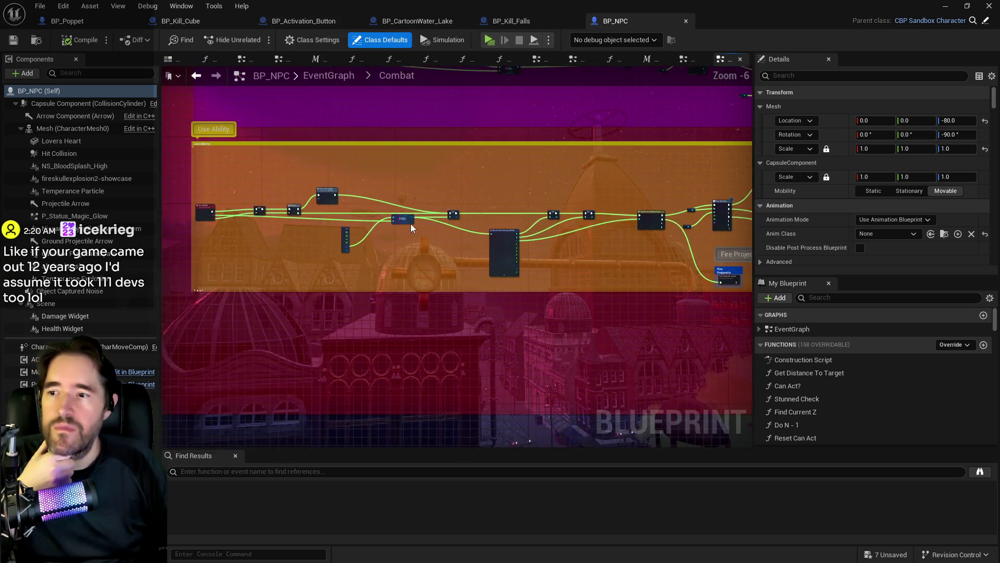
scroll(411, 226, up, 3)
scroll(410, 222, down, 2)
drag(536, 276, 177, 281)
drag(427, 278, 235, 273)
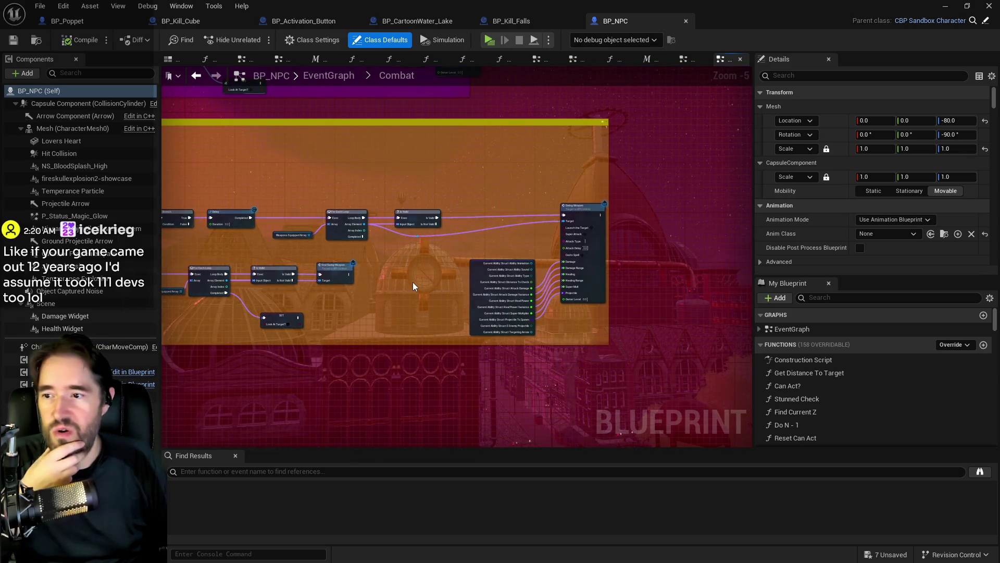
scroll(414, 284, up, 2)
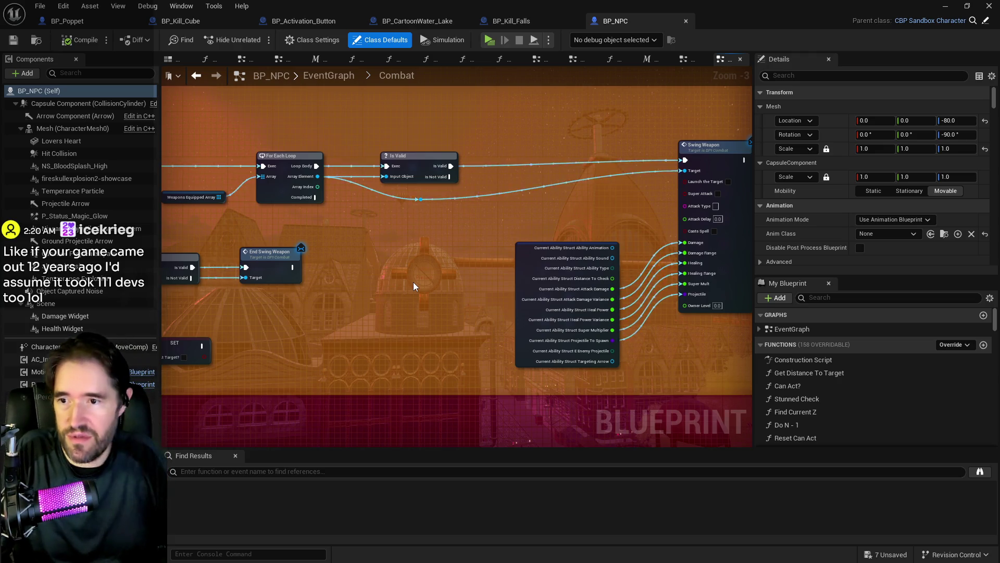
Inspect the Weapons Equipped LENGTH checks, Branch, End Swing Weapon and SET nodes.
mouse_move(455, 281)
mouse_down()
mouse_move(316, 265)
mouse_move(511, 321)
mouse_move(574, 324)
mouse_move(462, 304)
mouse_up()
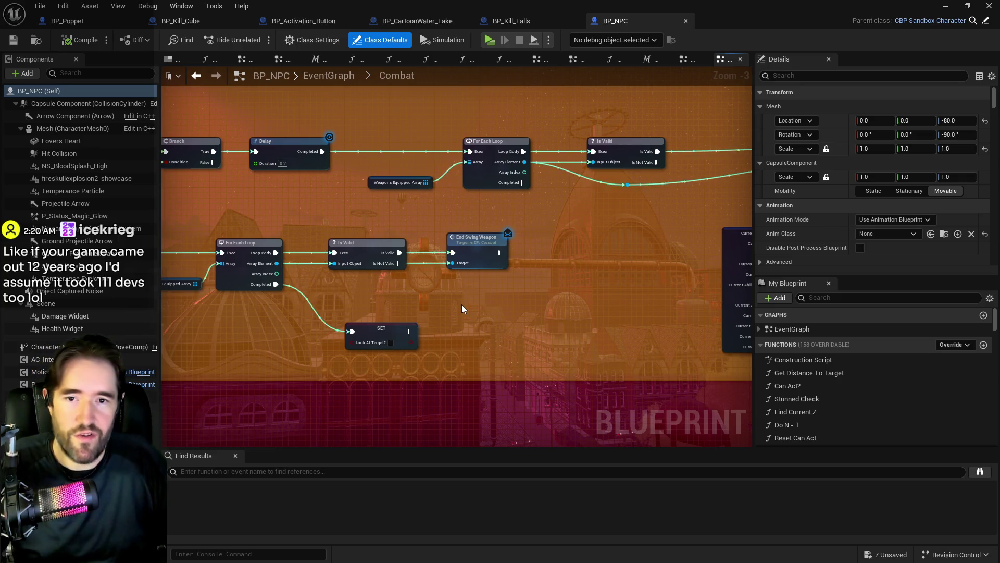
drag(483, 313, 691, 306)
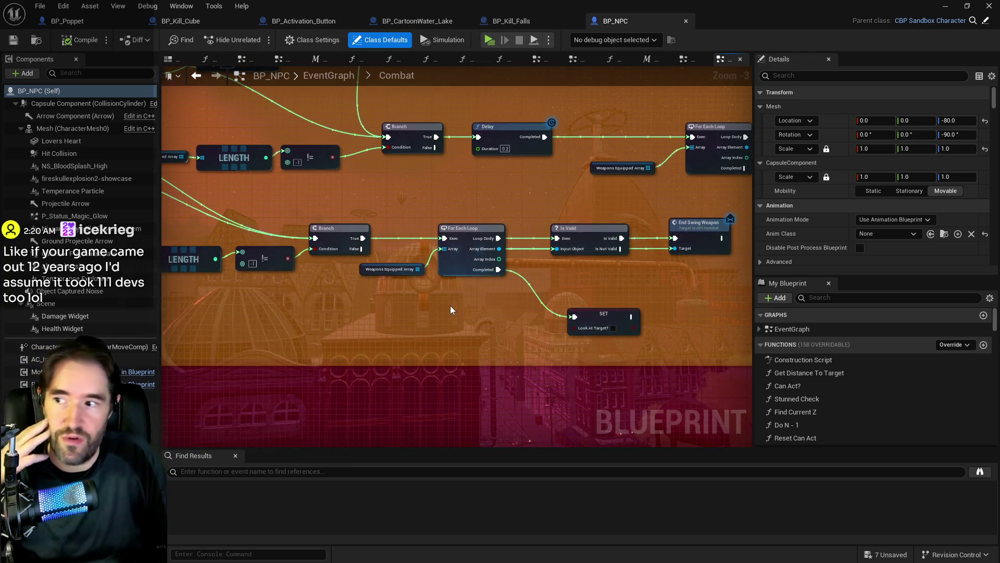
drag(451, 310, 482, 326)
scroll(482, 326, down, 3)
scroll(358, 330, up, 4)
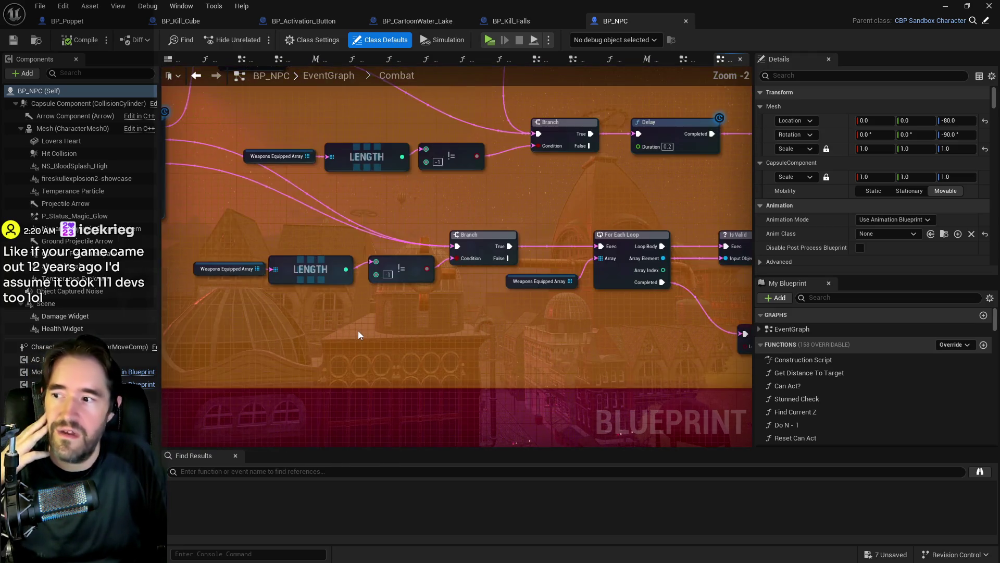
drag(358, 330, 171, 313)
mouse_move(542, 339)
mouse_down()
mouse_move(407, 318)
mouse_move(484, 313)
mouse_move(514, 344)
mouse_up()
click(856, 298)
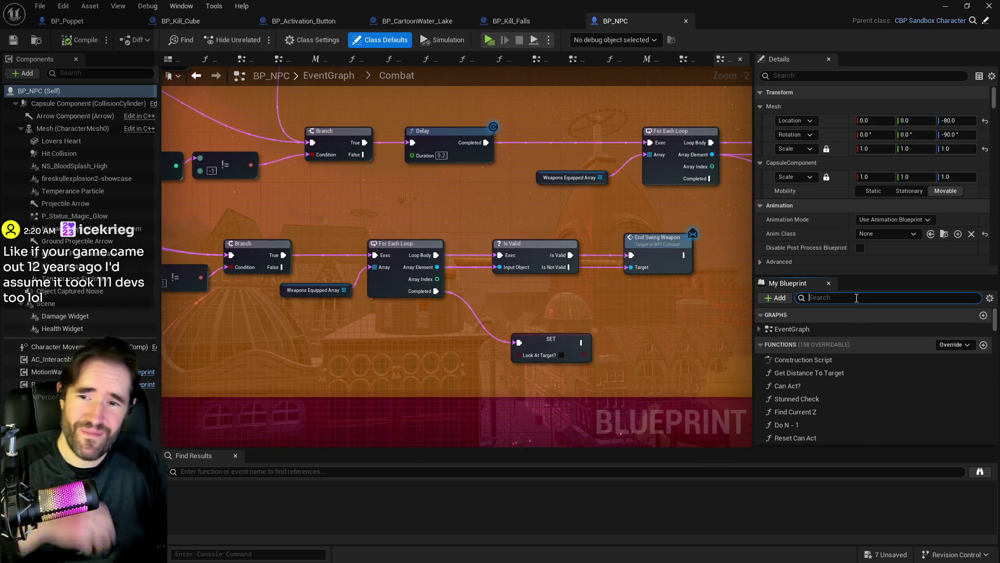
Open the Target Damaged function graph and shift the Struct NPC Stats break node left.
text(target damaged)
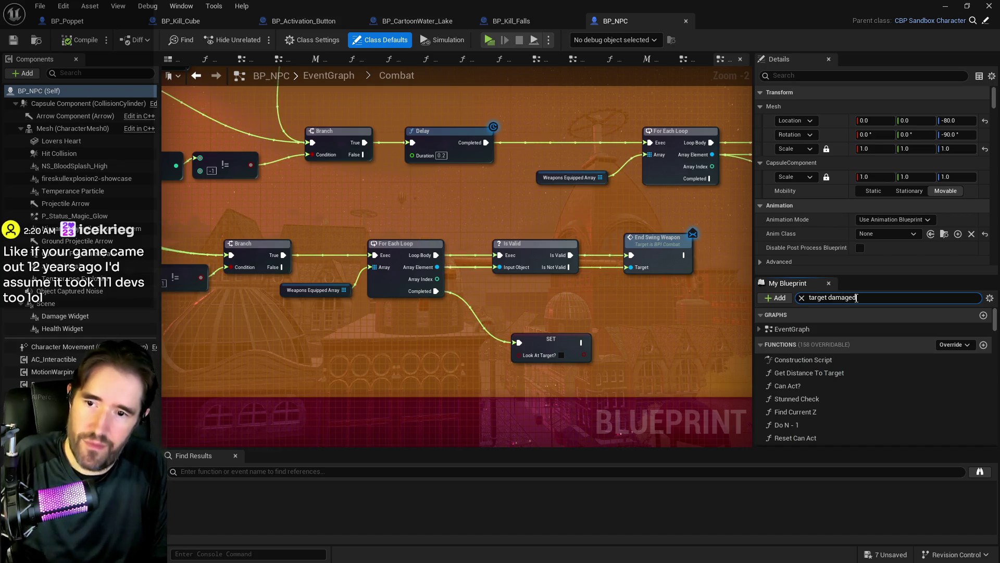
double_click(805, 359)
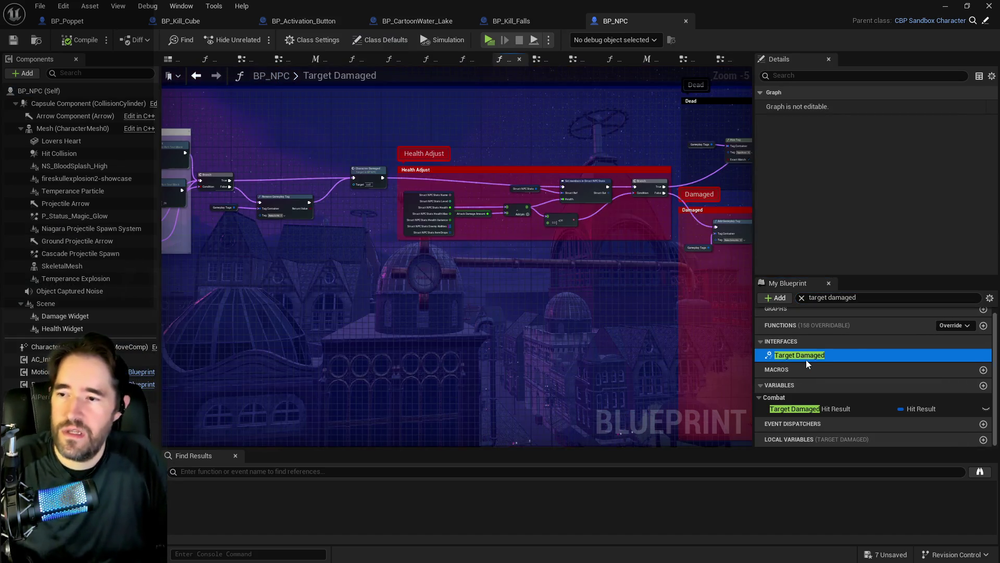
scroll(595, 275, up, 4)
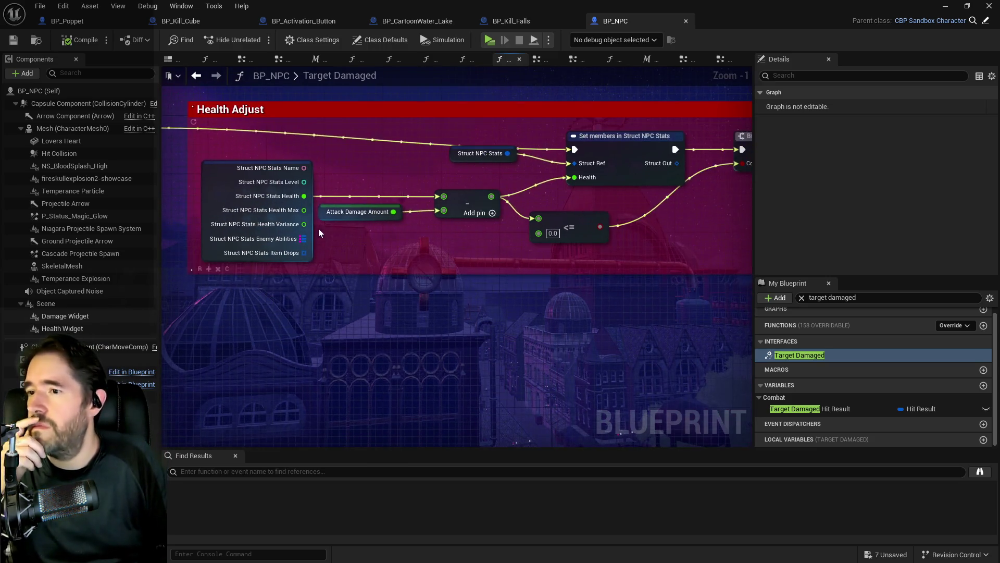
drag(308, 233, 278, 233)
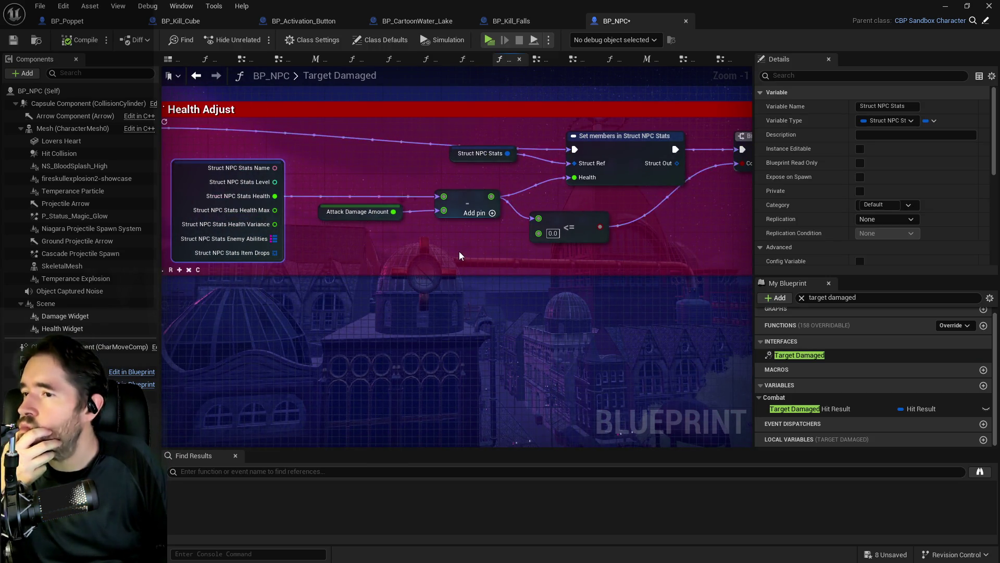
drag(460, 256, 435, 239)
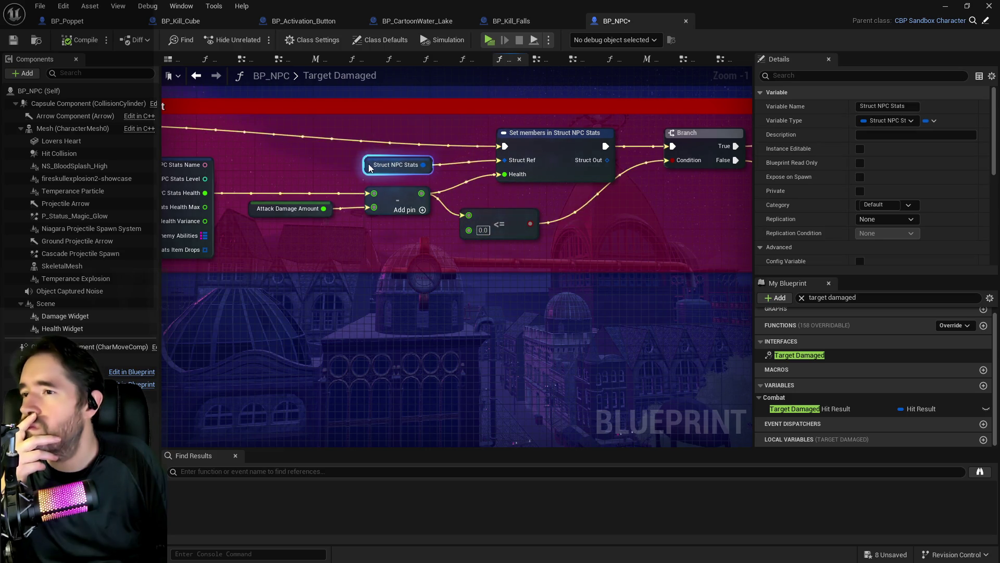
drag(369, 167, 574, 194)
Insert a Print String printing Struct NPC Stats Health into the execution chain.
right_click(461, 269)
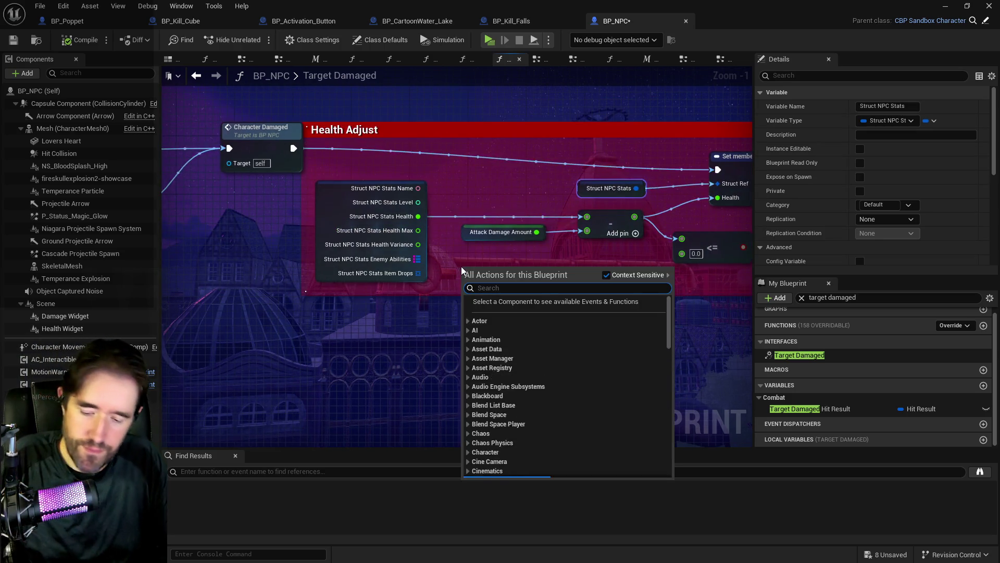
text(print str)
key(Return)
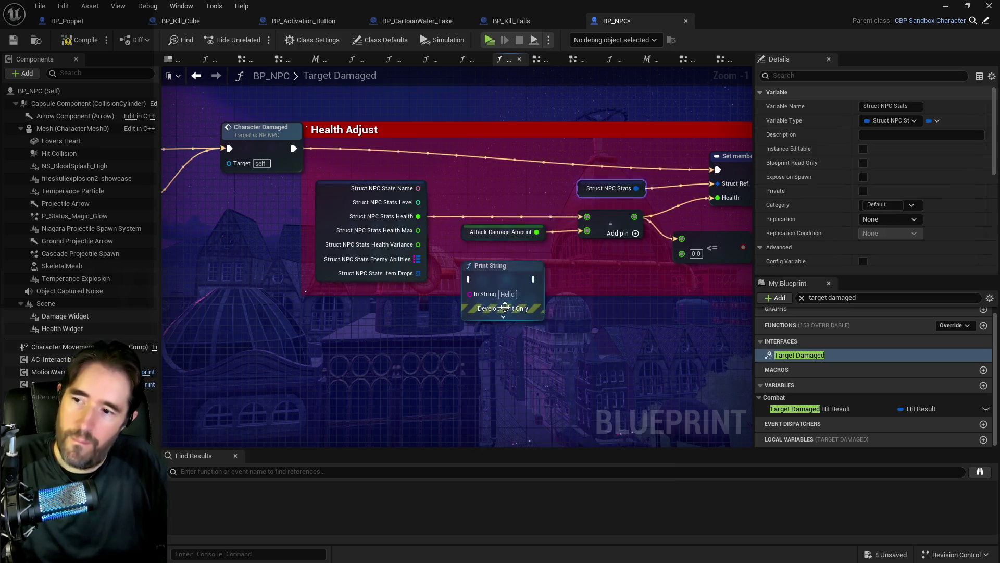
key(Delete)
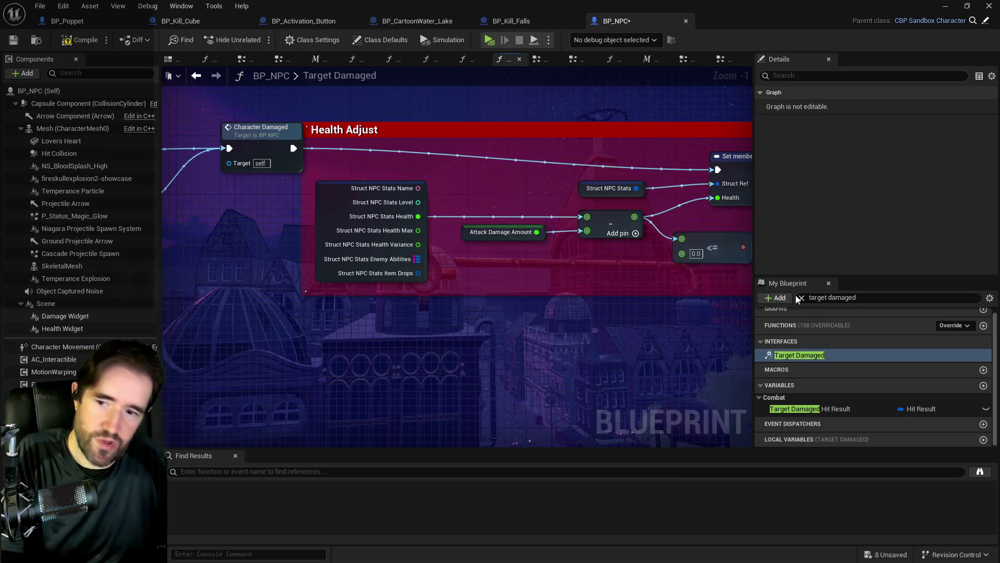
text(p)
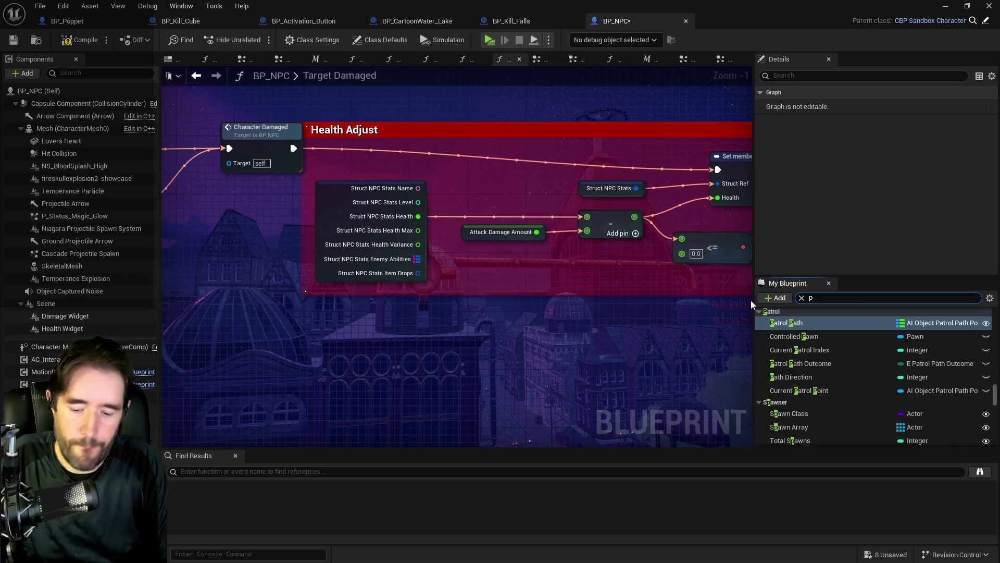
text(p)
text(tr)
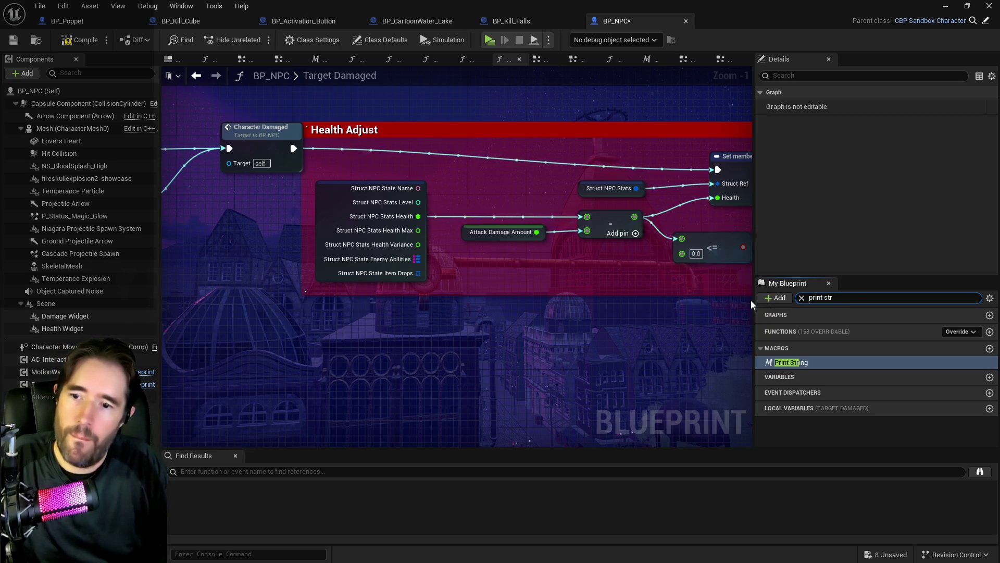
drag(787, 362, 555, 181)
drag(506, 205, 485, 141)
mouse_move(418, 216)
mouse_down()
mouse_move(476, 174)
mouse_move(475, 186)
mouse_up()
drag(520, 156, 713, 171)
drag(597, 166, 467, 207)
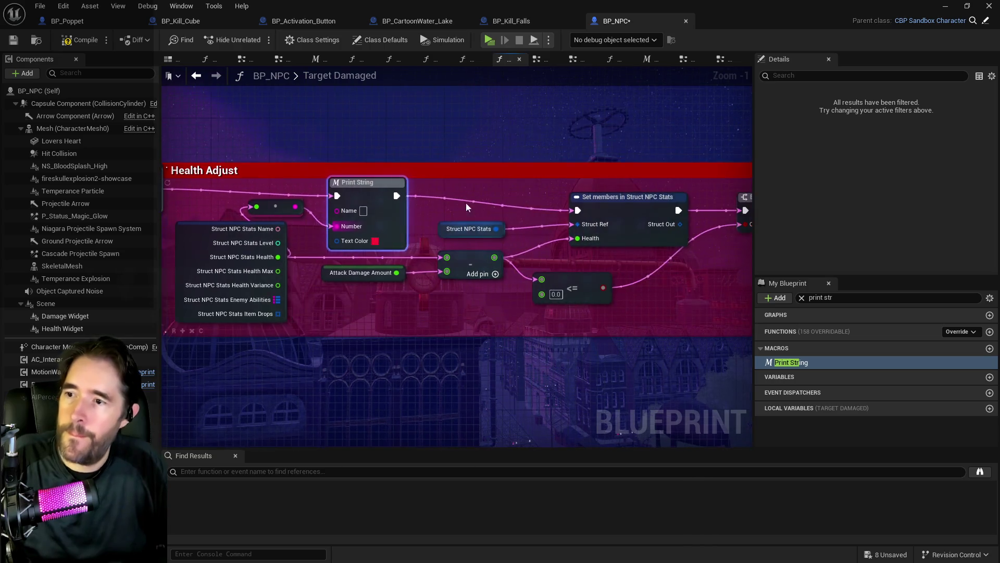
click(455, 146)
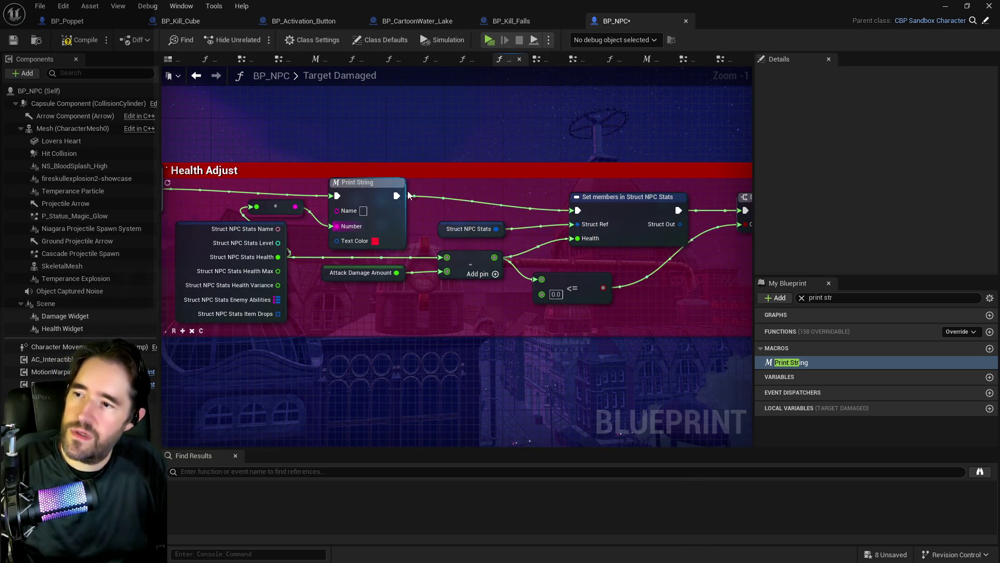
Chain a second Print String printing Attack Damage Amount in white text.
key(ctrl+v)
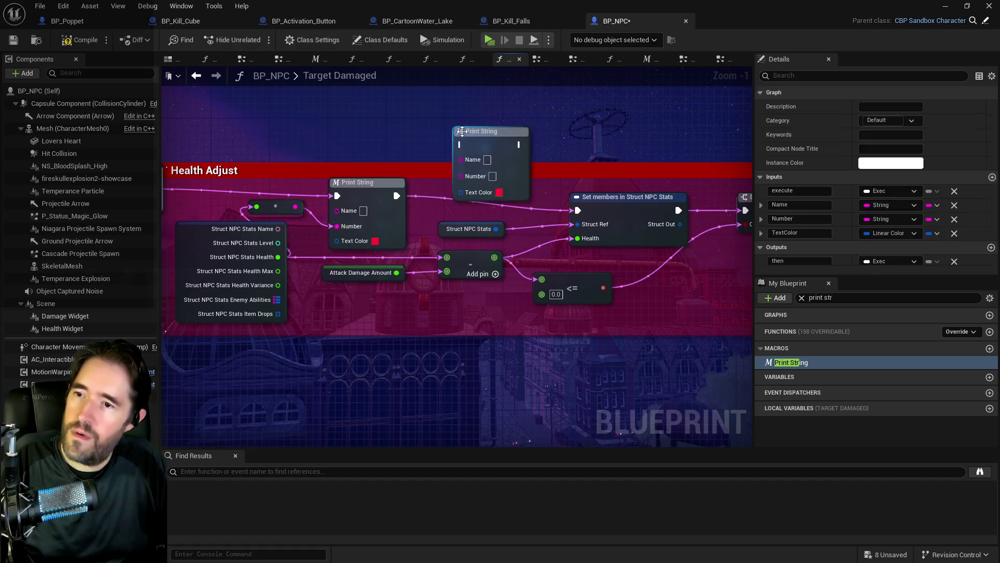
mouse_move(396, 272)
mouse_down()
mouse_move(417, 268)
mouse_move(461, 176)
mouse_up()
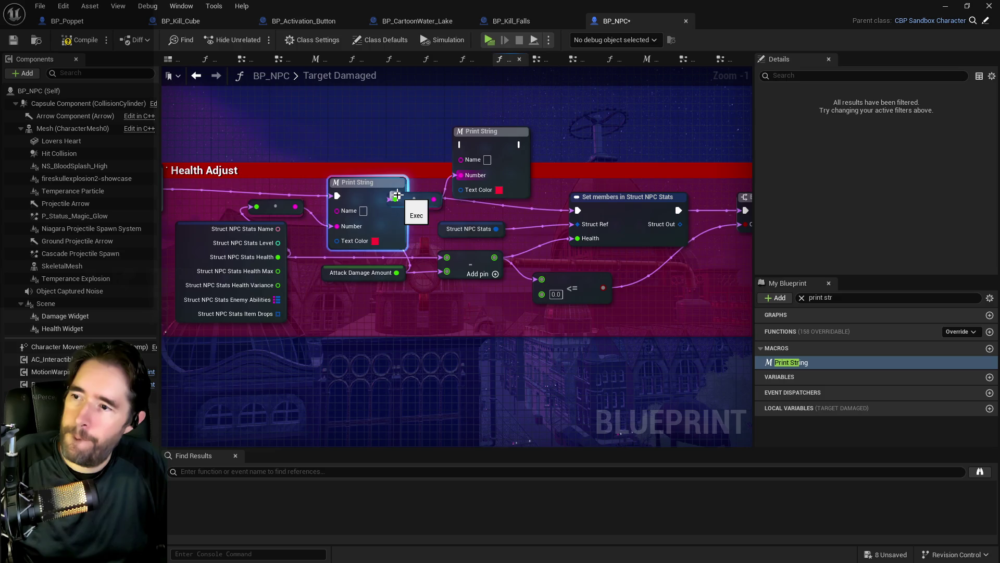
drag(396, 196, 461, 144)
click(515, 176)
click(498, 189)
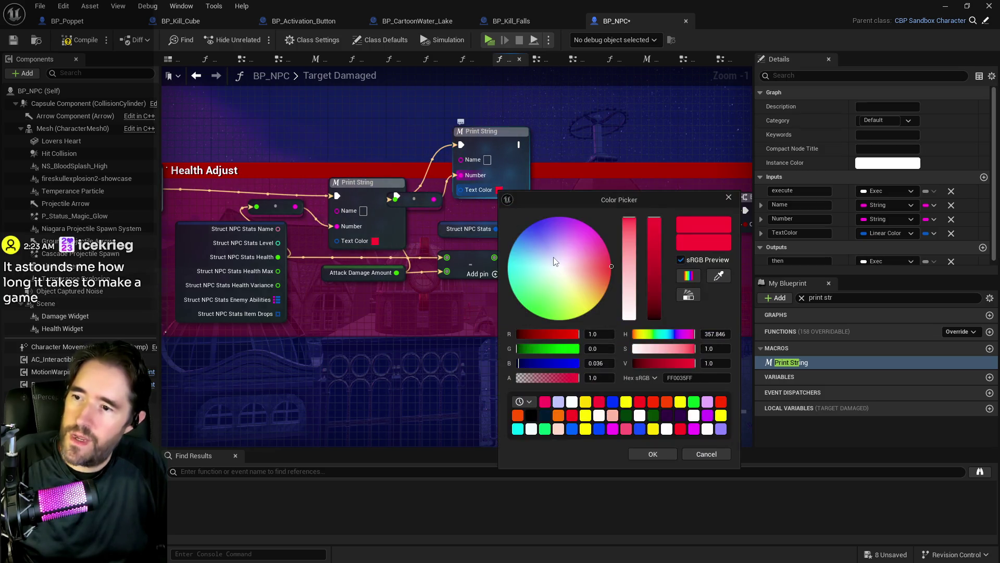
click(645, 453)
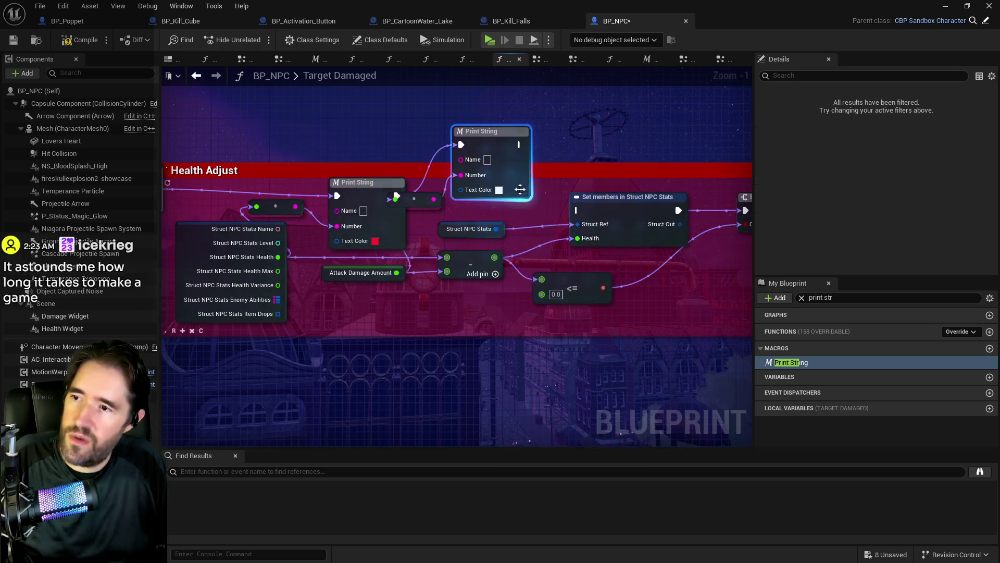
Add a yellow third Print String for the health-minus-damage result, link it to Set members, save and compile.
key(ctrl+c)
key(ctrl+v)
drag(589, 131, 568, 116)
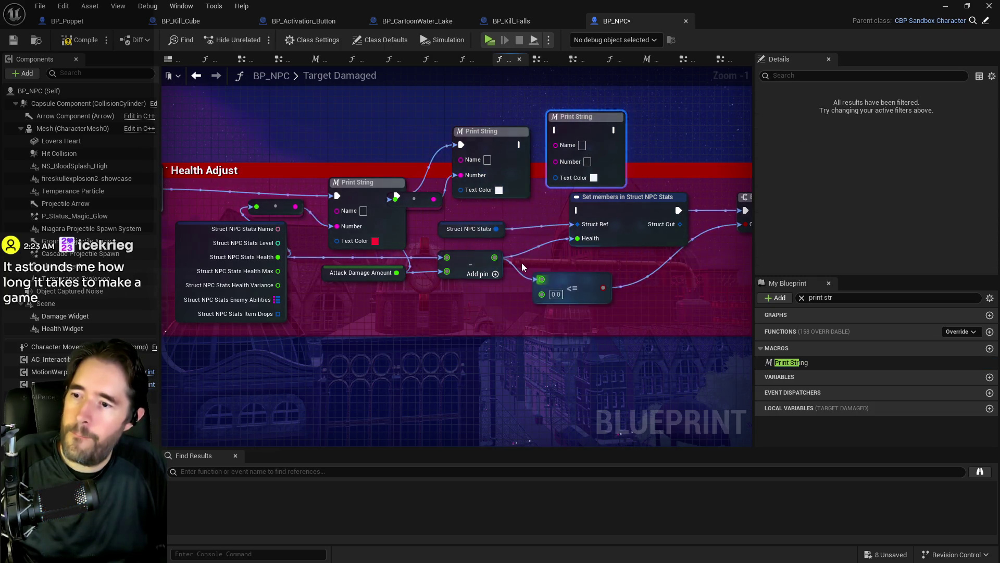
drag(495, 262, 557, 162)
click(594, 175)
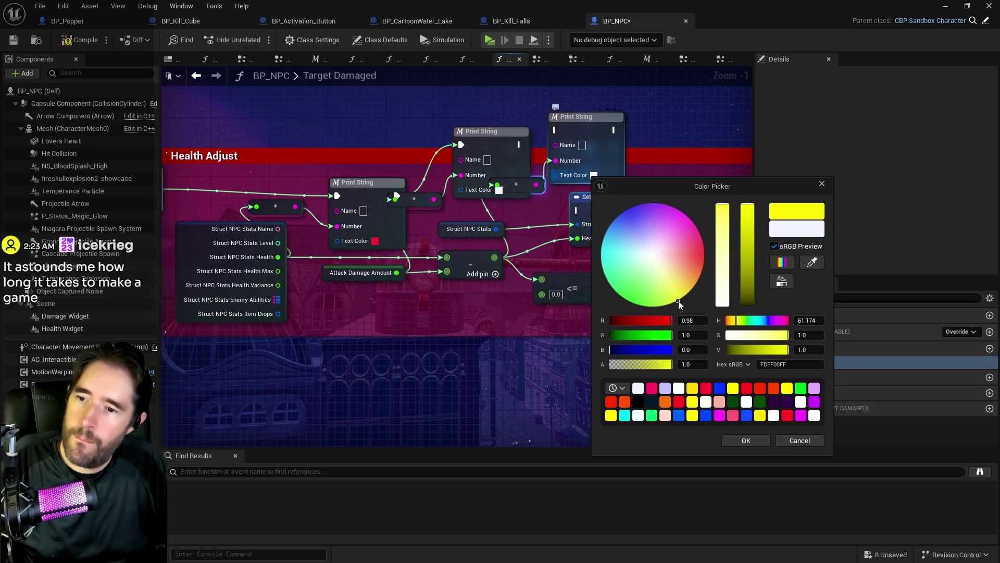
click(746, 441)
mouse_move(518, 144)
mouse_down()
mouse_move(556, 128)
mouse_move(577, 210)
mouse_up()
key(ctrl+s)
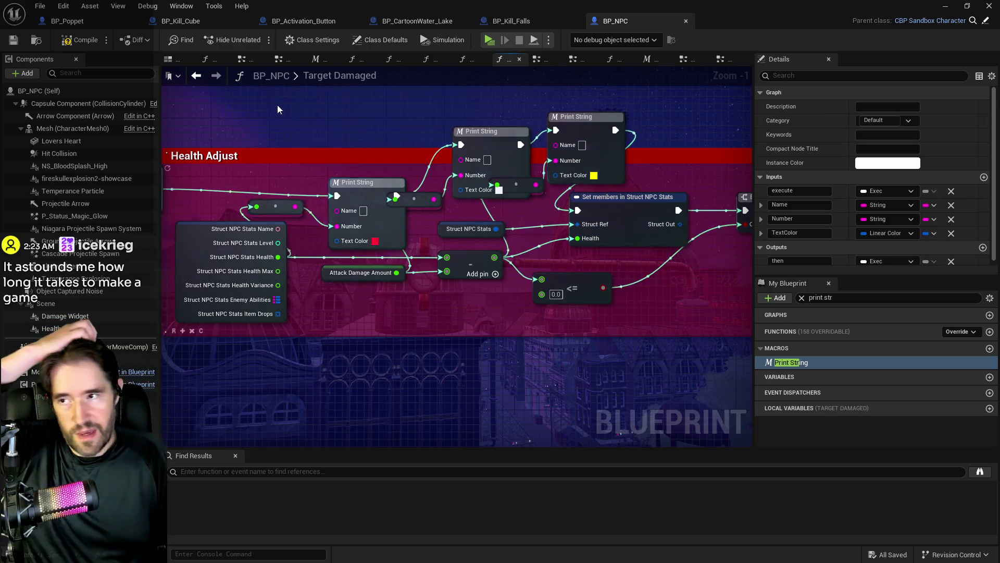
click(12, 41)
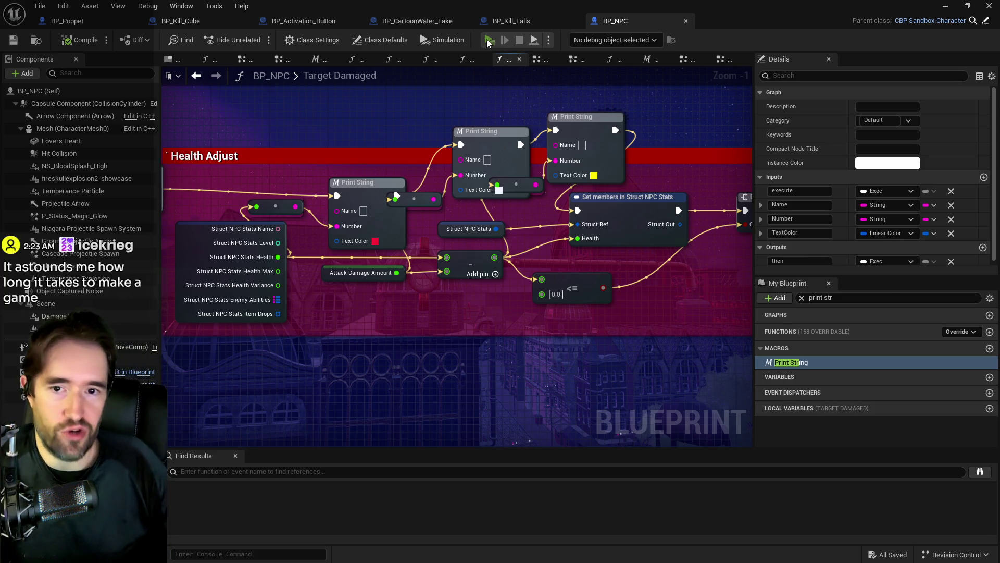
Launch a standalone preview and run through Fort Patrick into the red room.
click(488, 41)
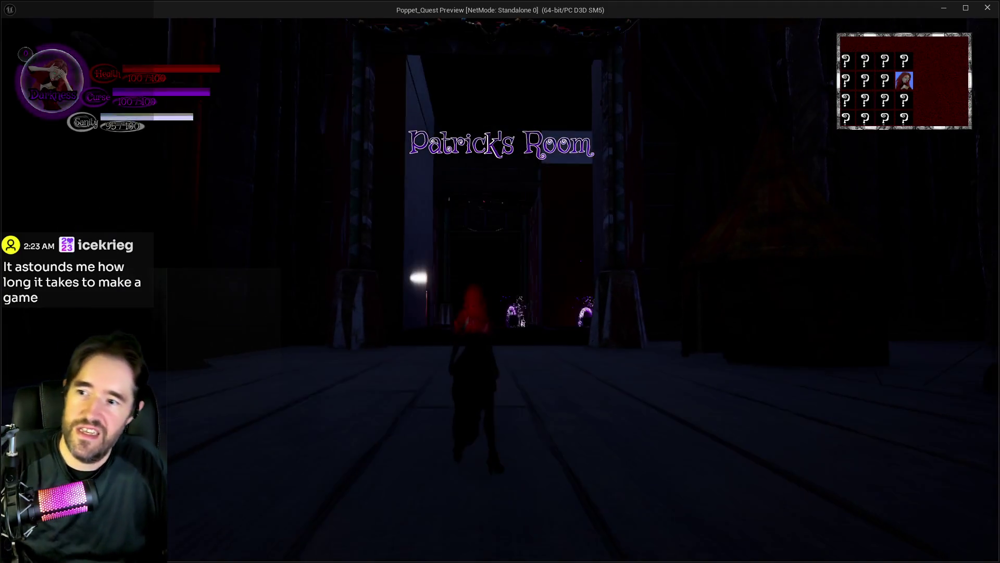
key(w)
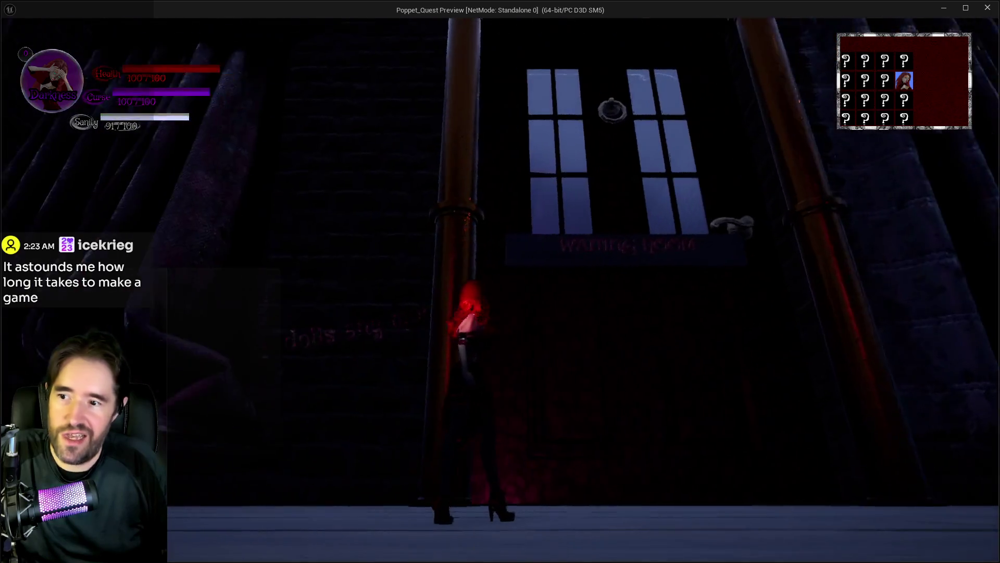
key(w)
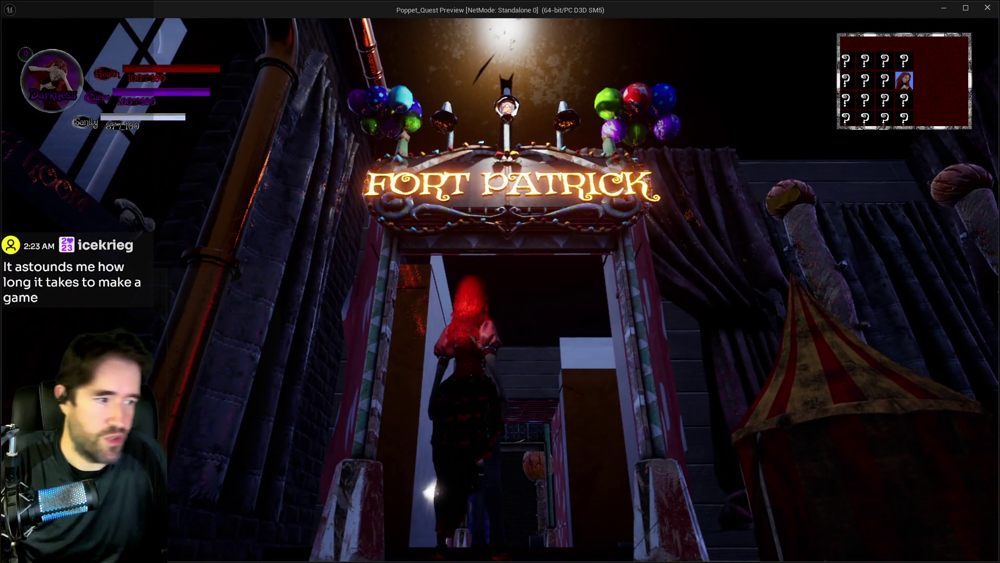
key(w)
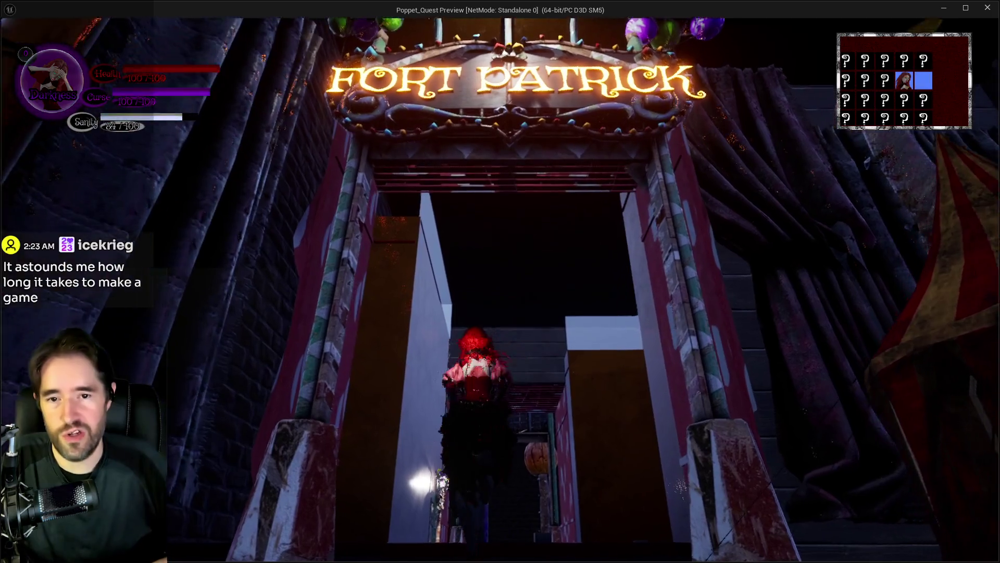
key(w)
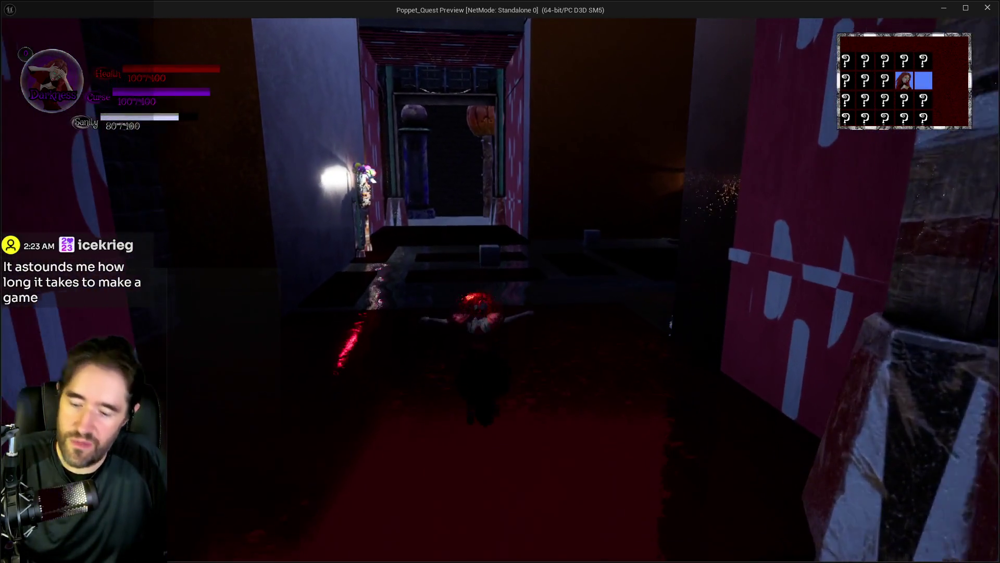
key(w)
key(w)
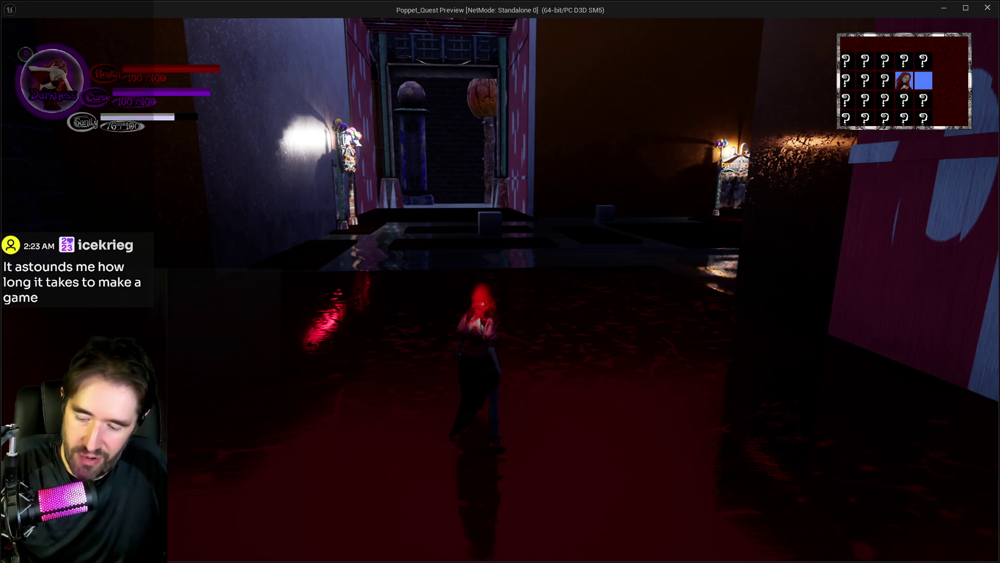
key(w)
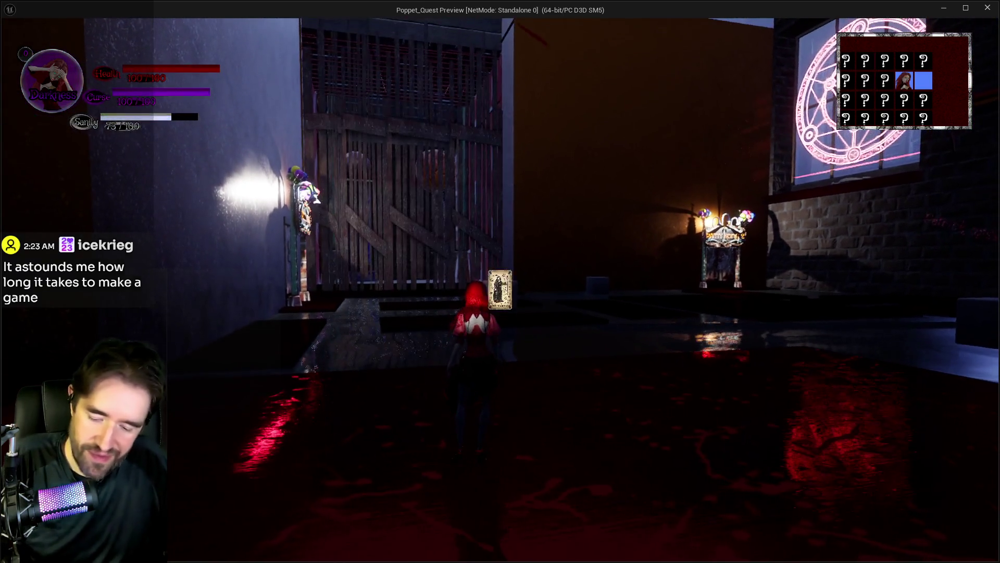
Toggle the tarot card menu, ready the red hammer, then pause and close the preview.
key(Tab)
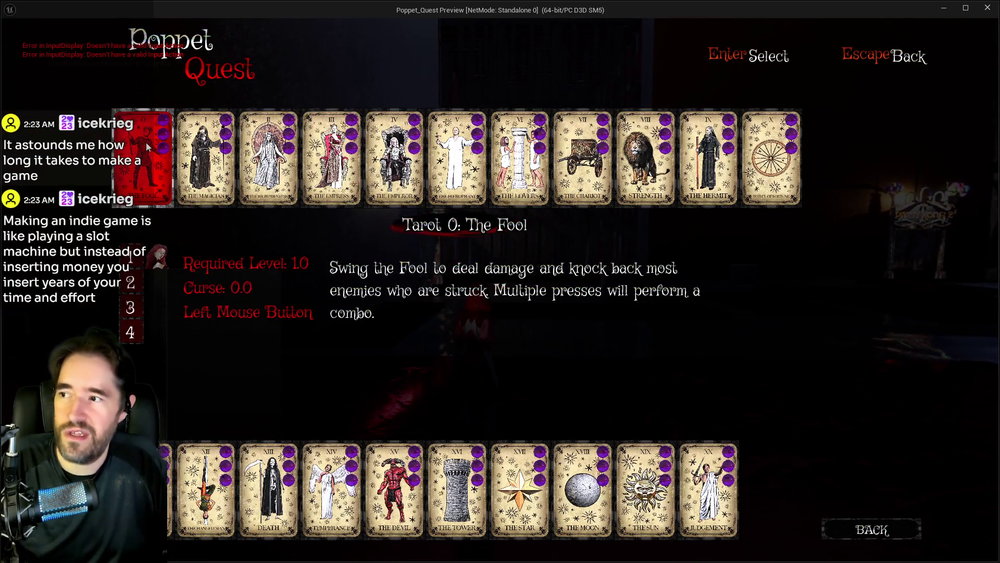
key(Tab)
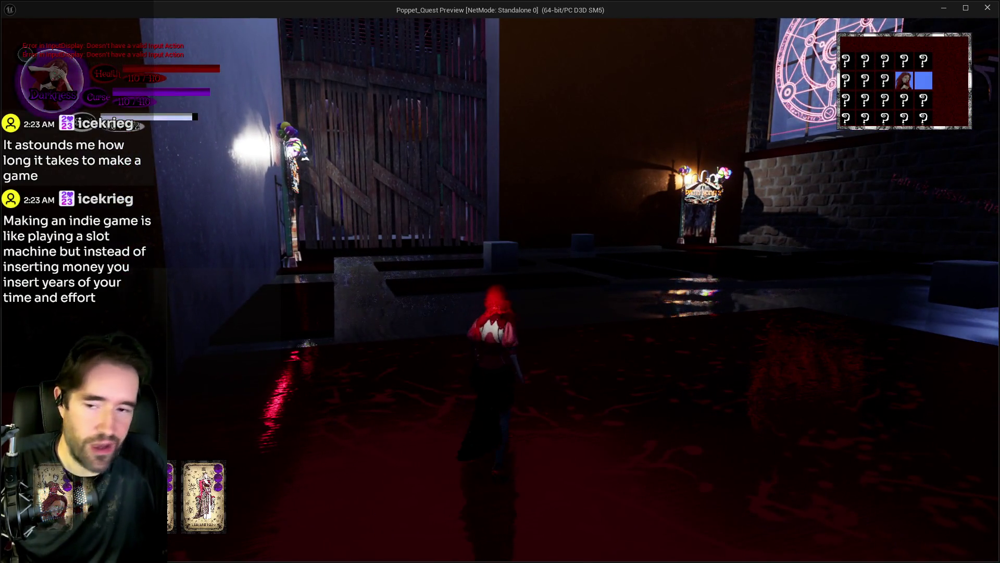
key(e)
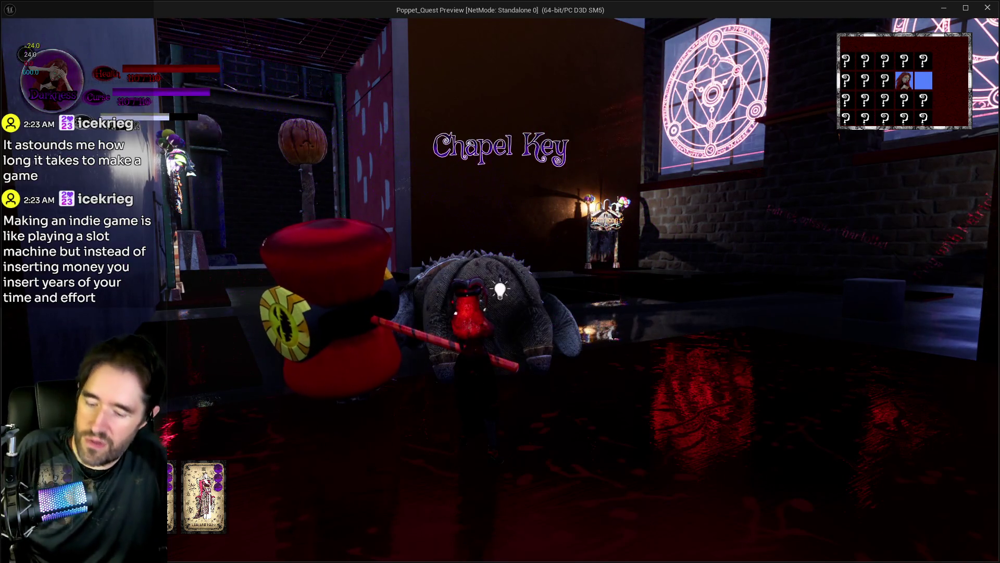
key(Escape)
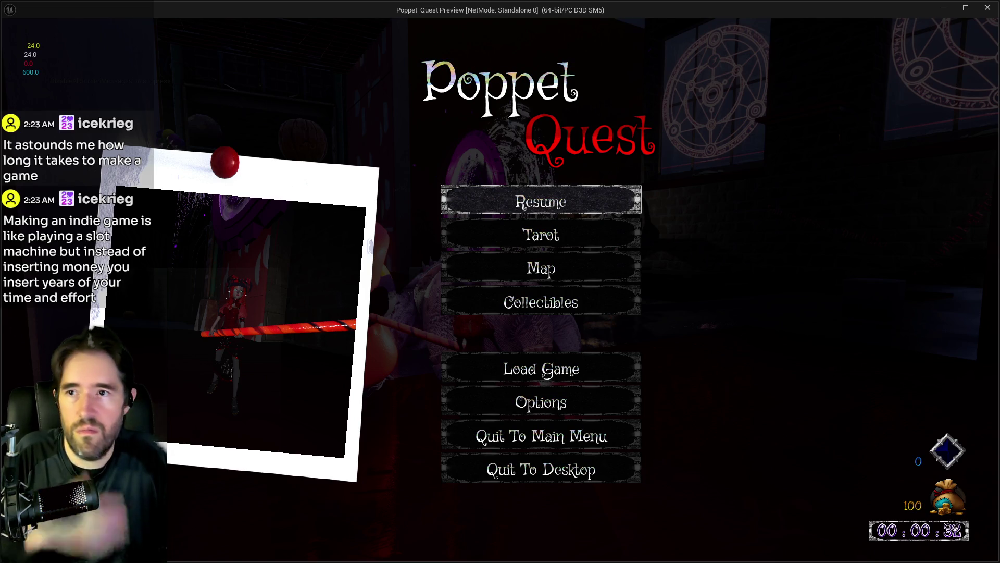
click(986, 14)
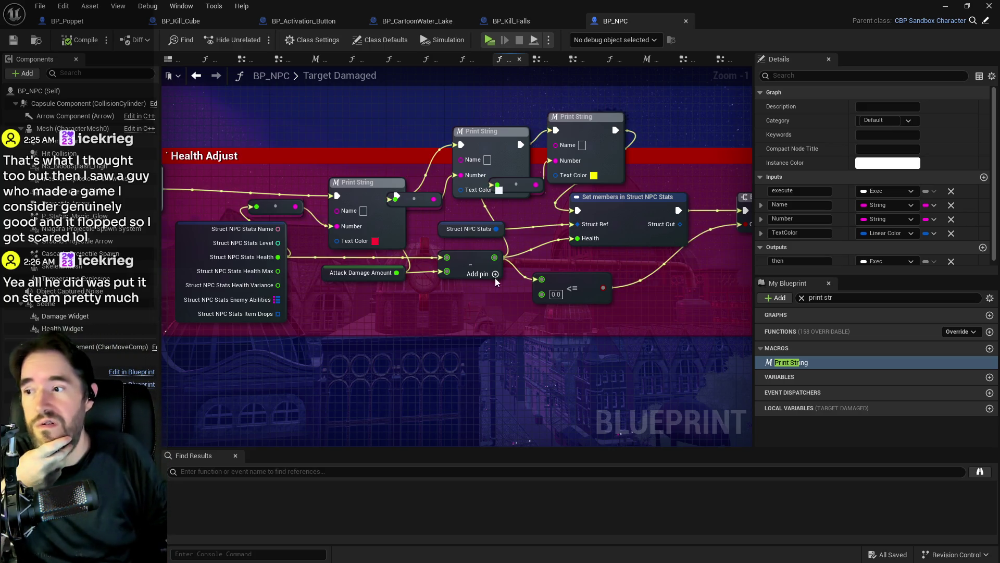
List every Struct NPC Stats reference, then bring the Steamworks wishlist browser on screen.
drag(214, 244, 359, 254)
double_click(360, 254)
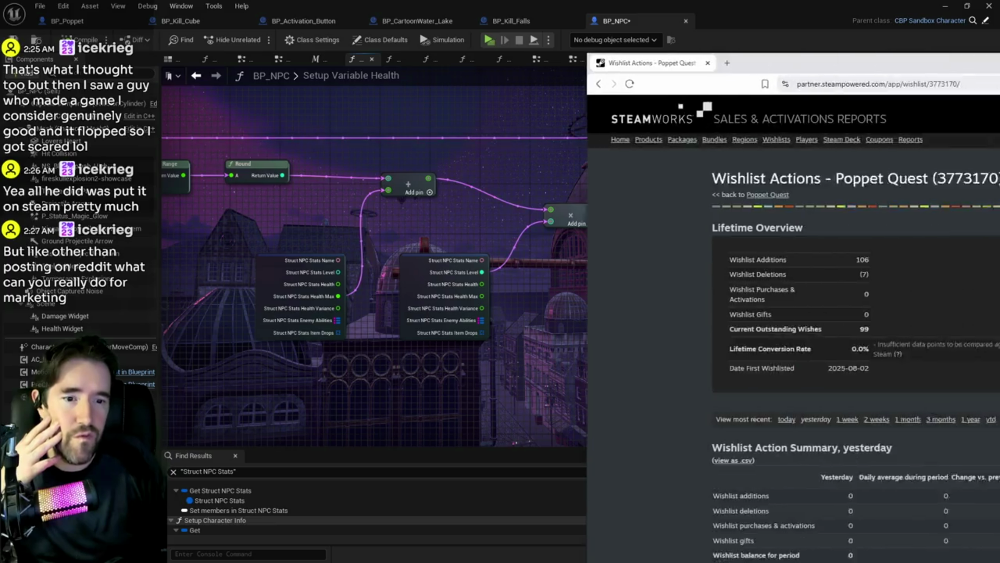
drag(999, 52, 567, 49)
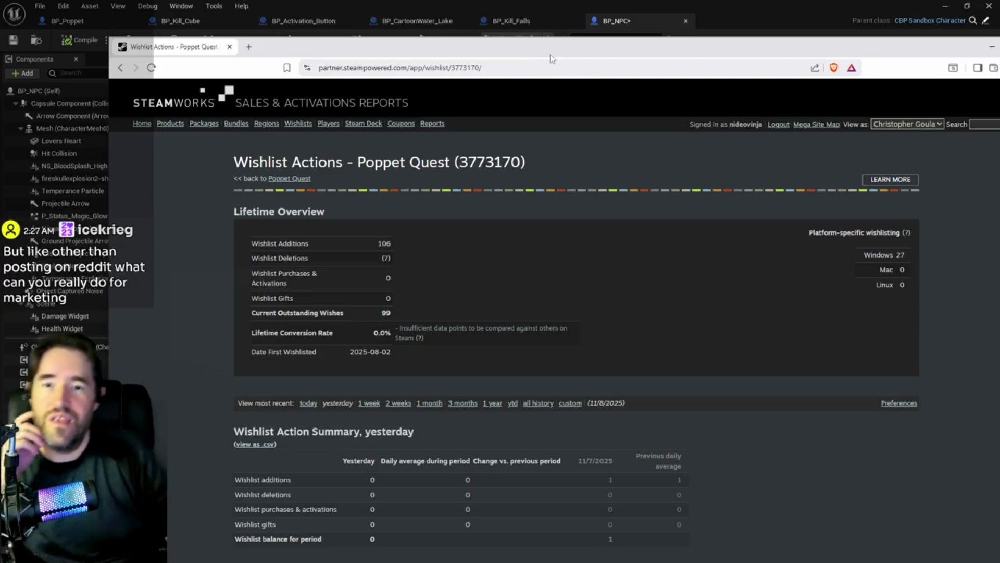
Drag the Steamworks browser off-screen to uncover the BP_NPC Blueprint graph.
mouse_move(556, 52)
mouse_down()
mouse_move(912, 140)
mouse_move(999, 137)
mouse_up()
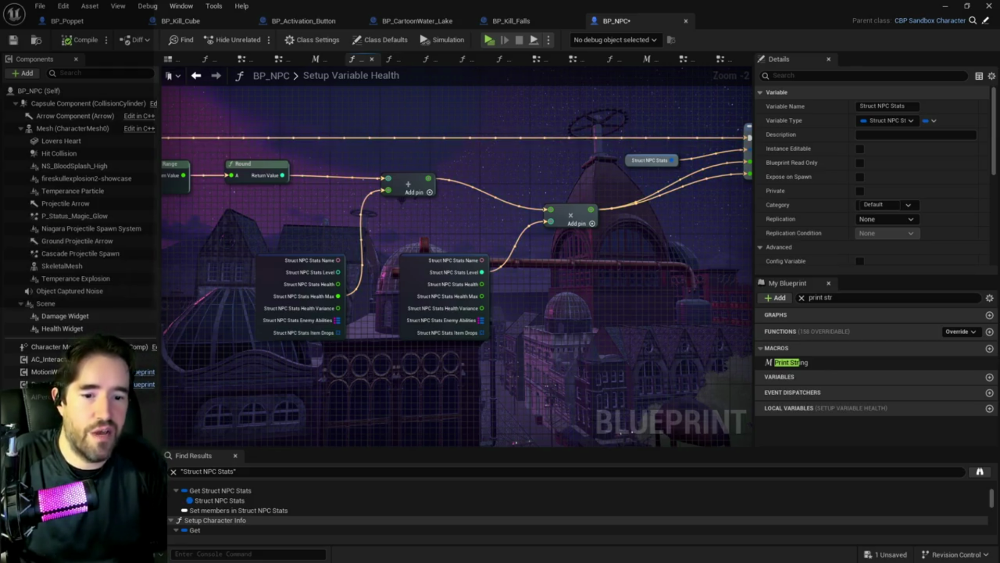
key(alt+Tab)
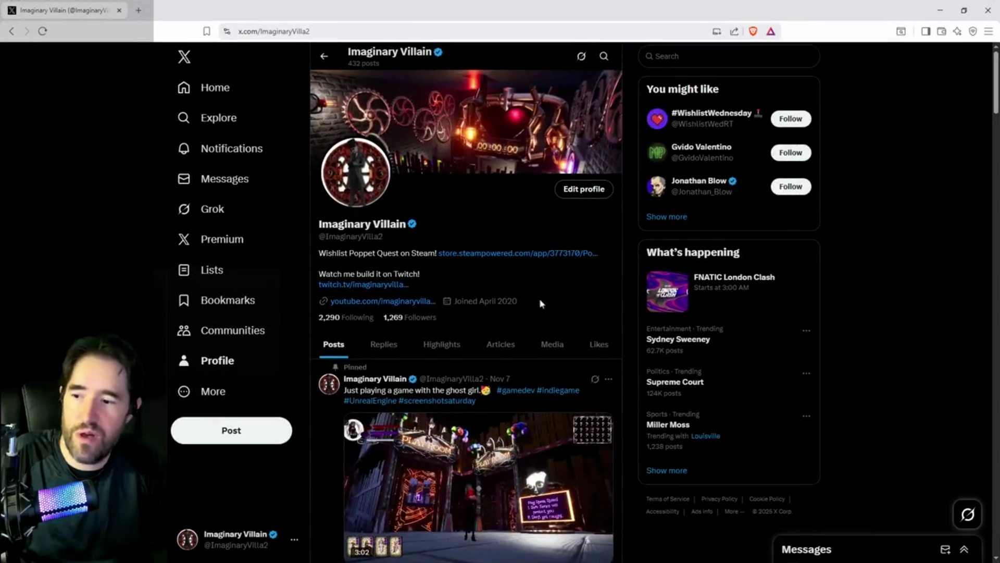
Scroll through the X profile's Replies feed, then return to the Unreal editor.
click(382, 347)
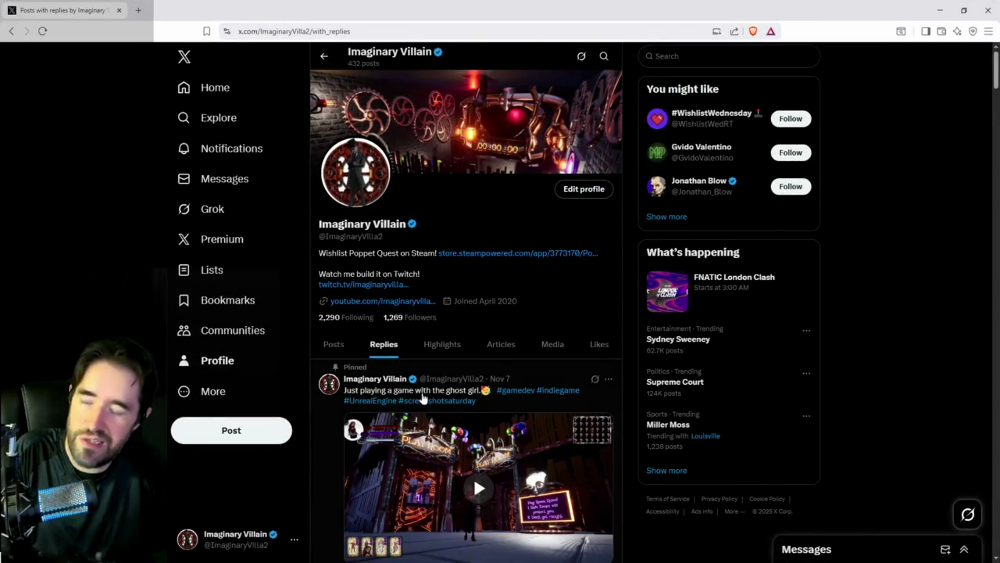
scroll(473, 474, down, 5)
scroll(387, 383, down, 15)
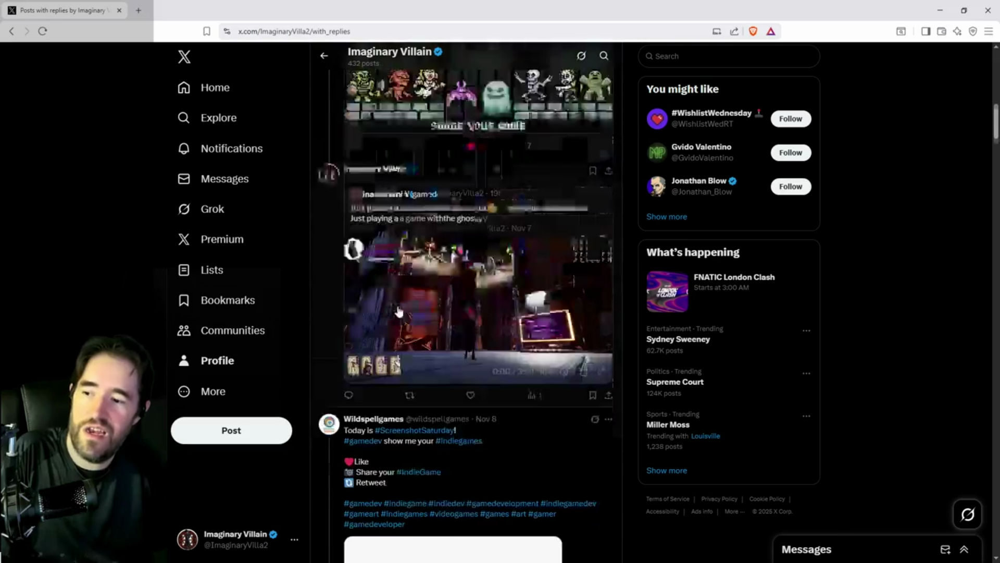
scroll(411, 289, down, 10)
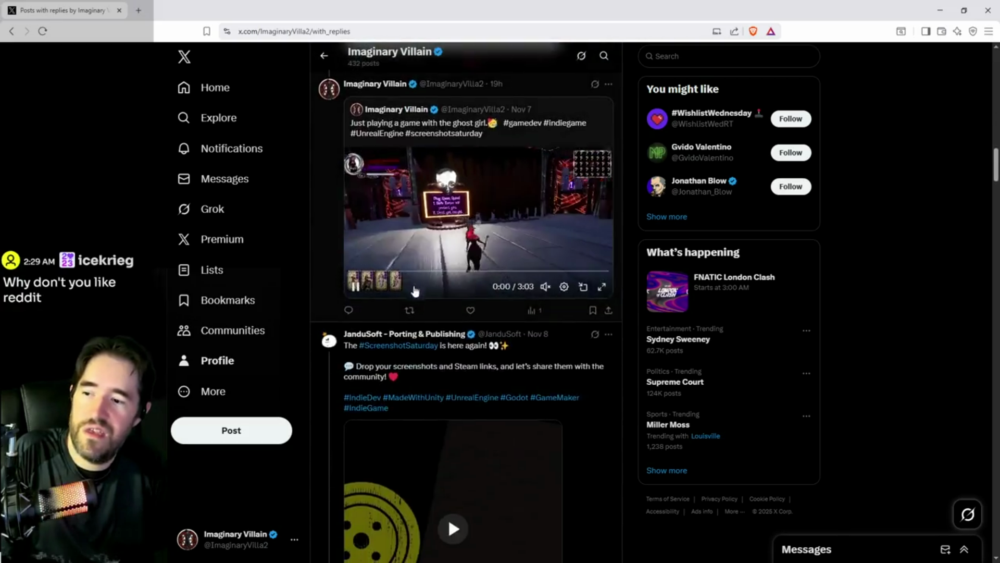
scroll(418, 302, down, 15)
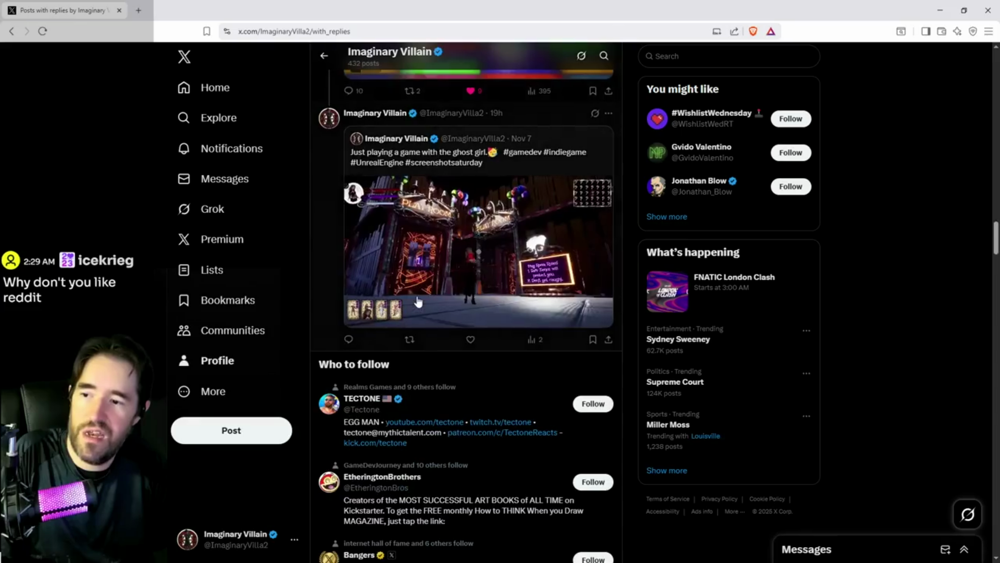
scroll(419, 302, down, 5)
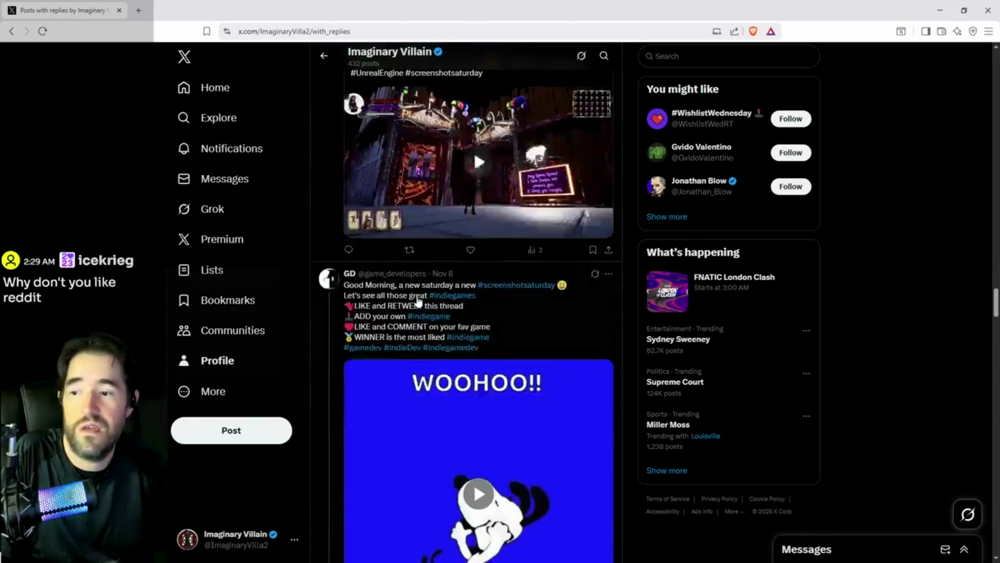
scroll(417, 295, down, 10)
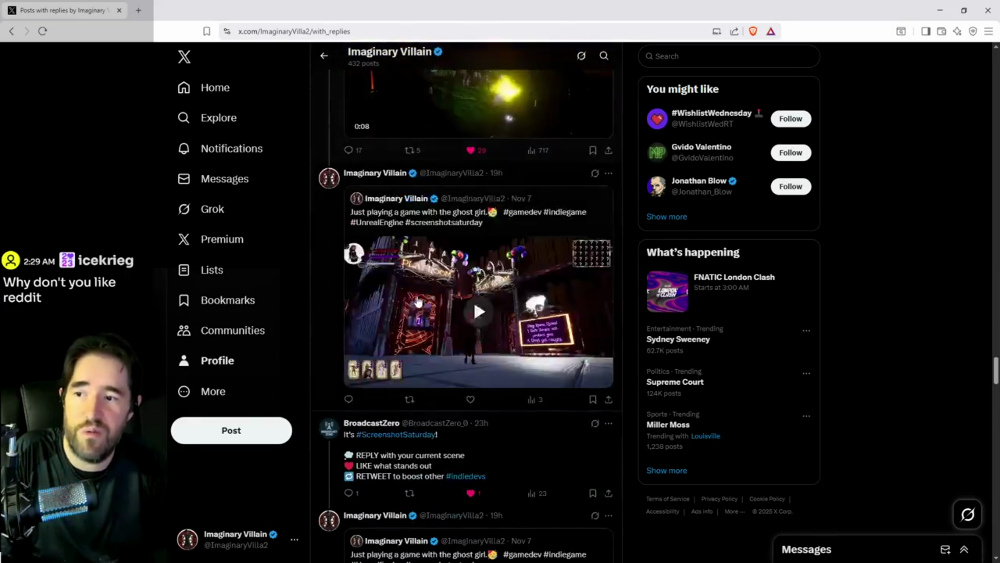
scroll(417, 302, down, 10)
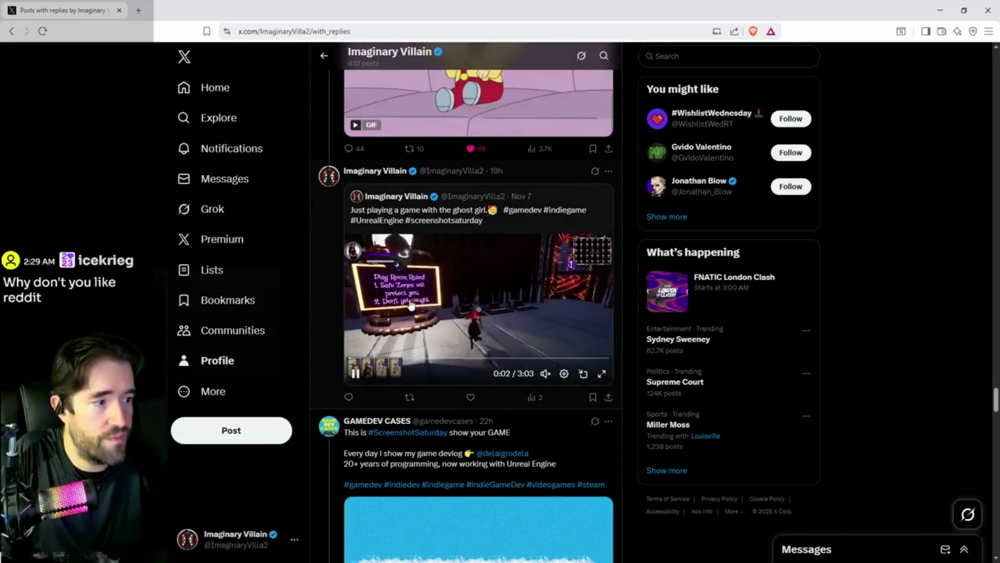
key(alt+Tab)
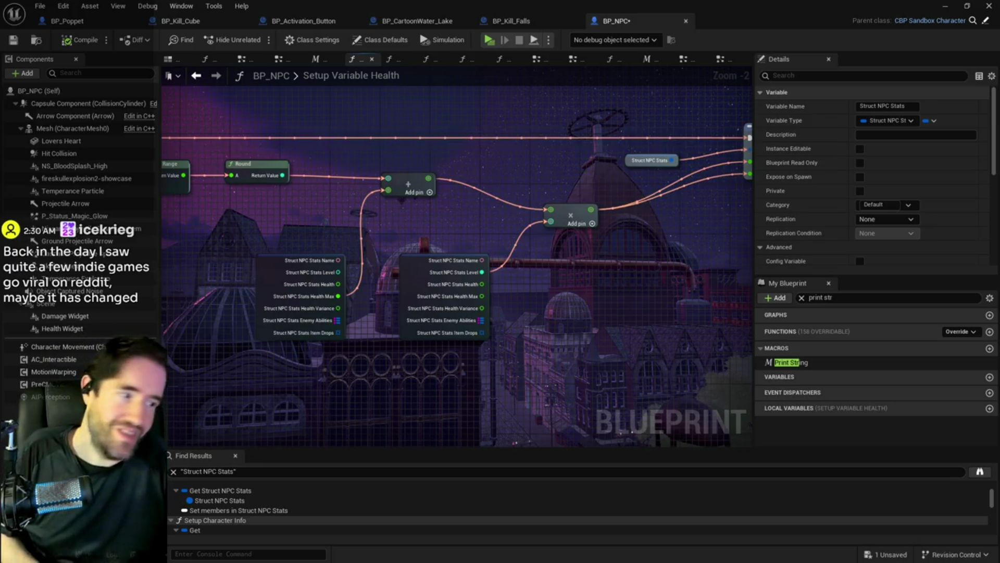
Step through the Struct NPC Stats getters in Handle Item Drops, Combat and System.
key(Down)
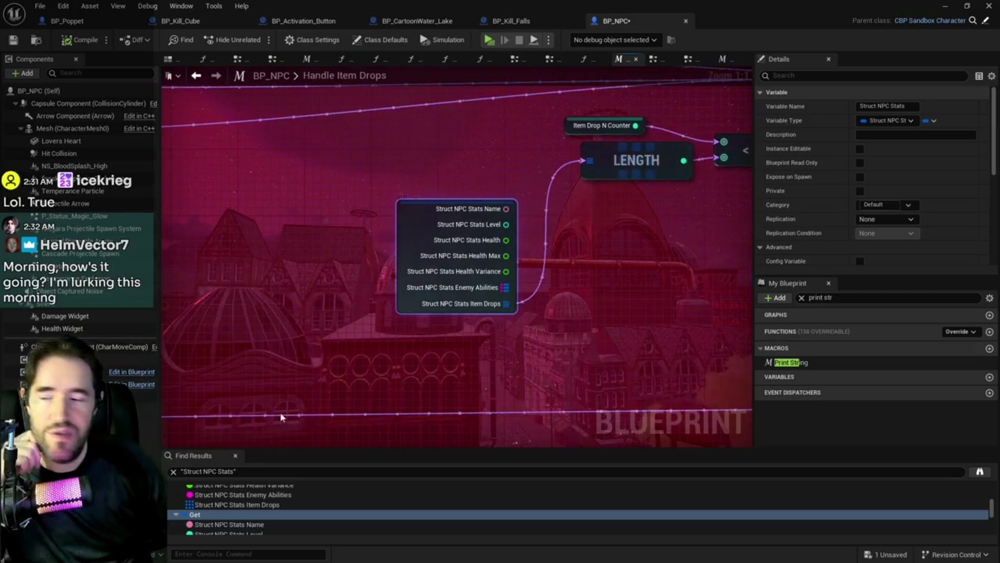
scroll(219, 514, down, 1)
scroll(219, 514, up, 2)
click(220, 514)
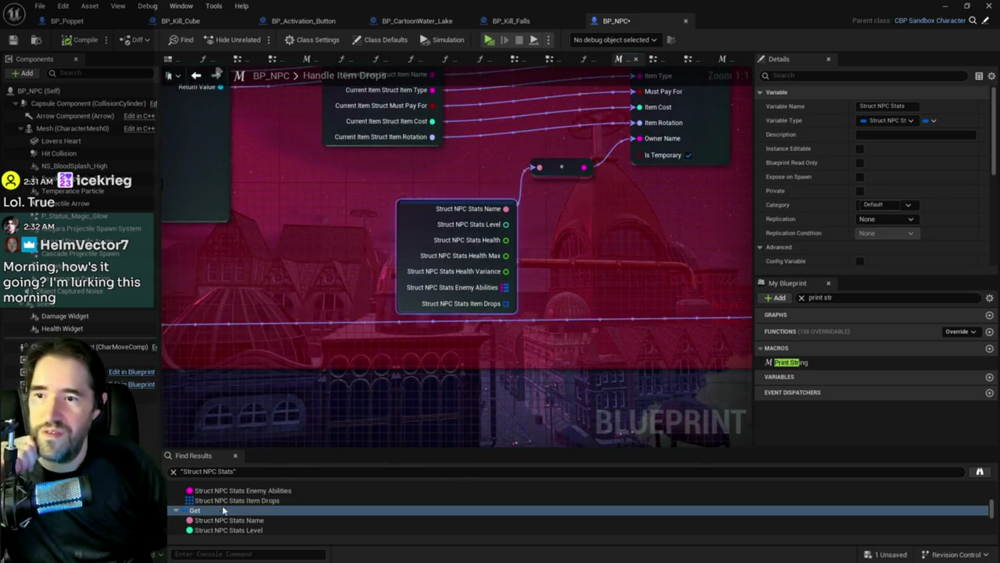
scroll(221, 501, down, 1)
scroll(220, 502, down, 3)
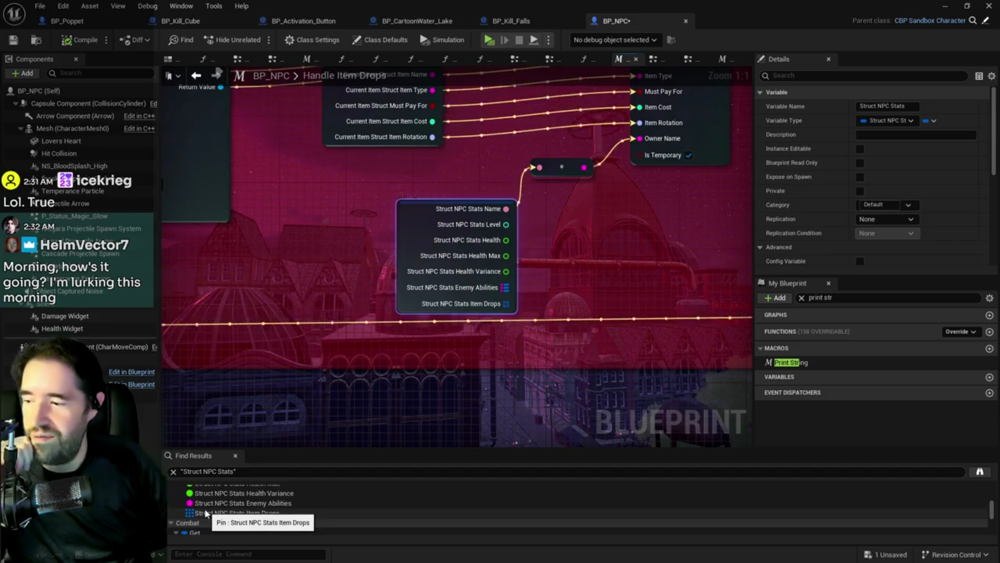
click(196, 532)
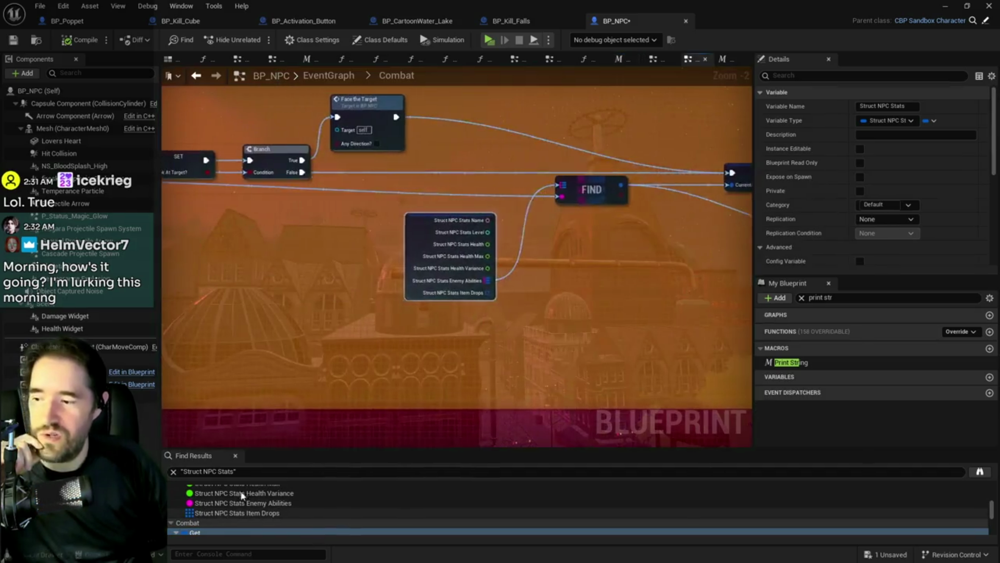
scroll(256, 525, down, 3)
scroll(255, 524, down, 3)
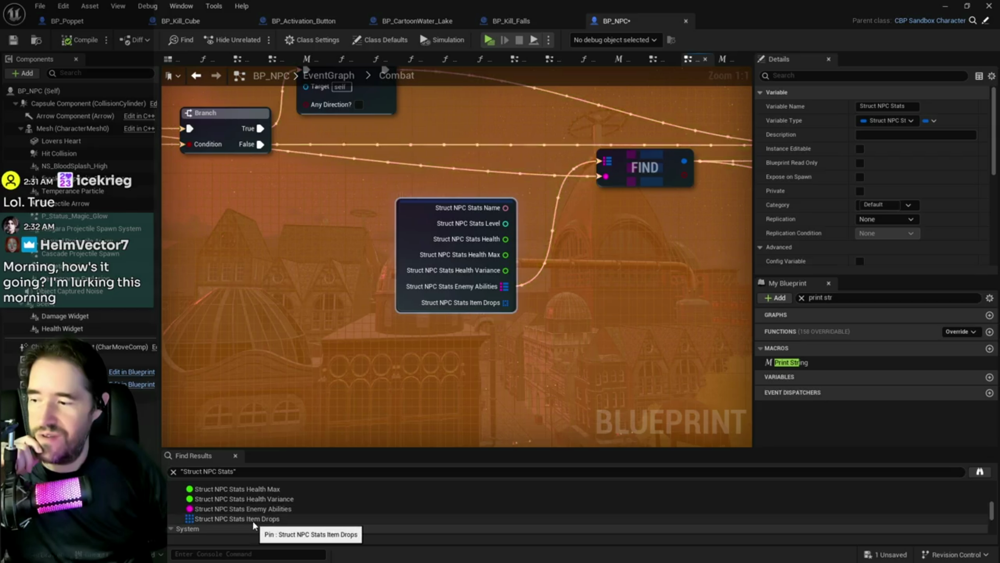
click(232, 523)
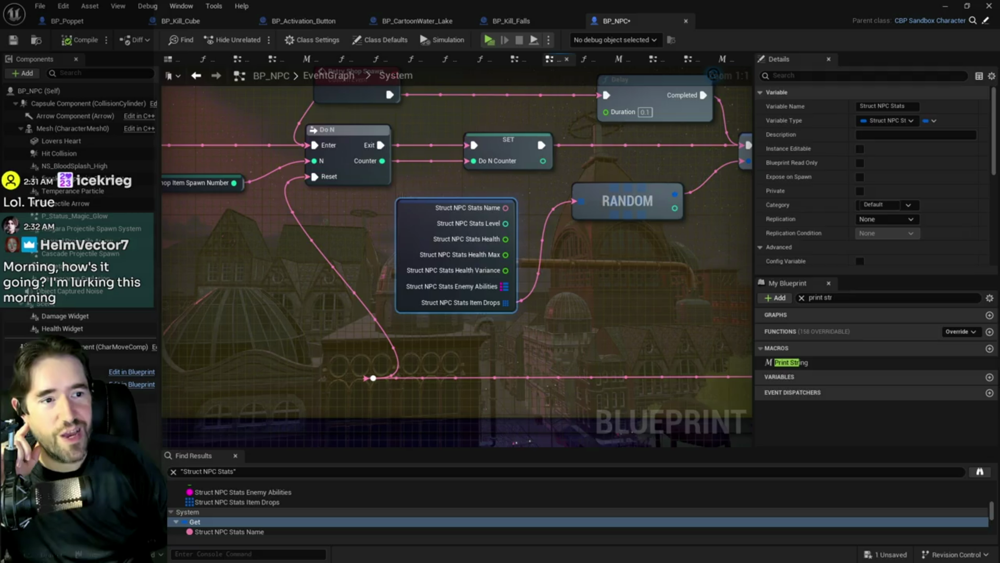
key(alt+Tab)
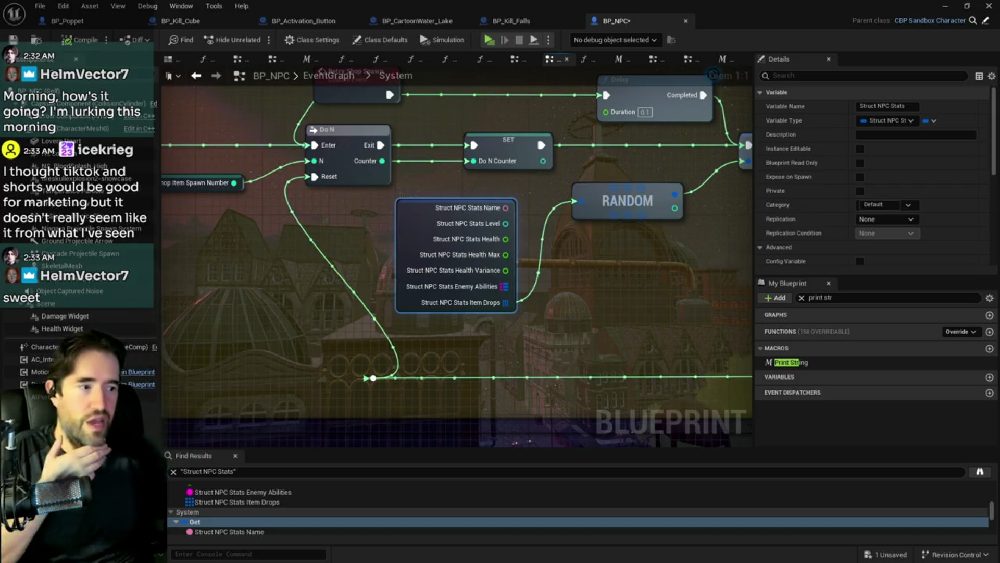
Zoom and pan across the System section to see the Spawned Items LENGTH checks and Do I Have This? call.
scroll(520, 283, down, 4)
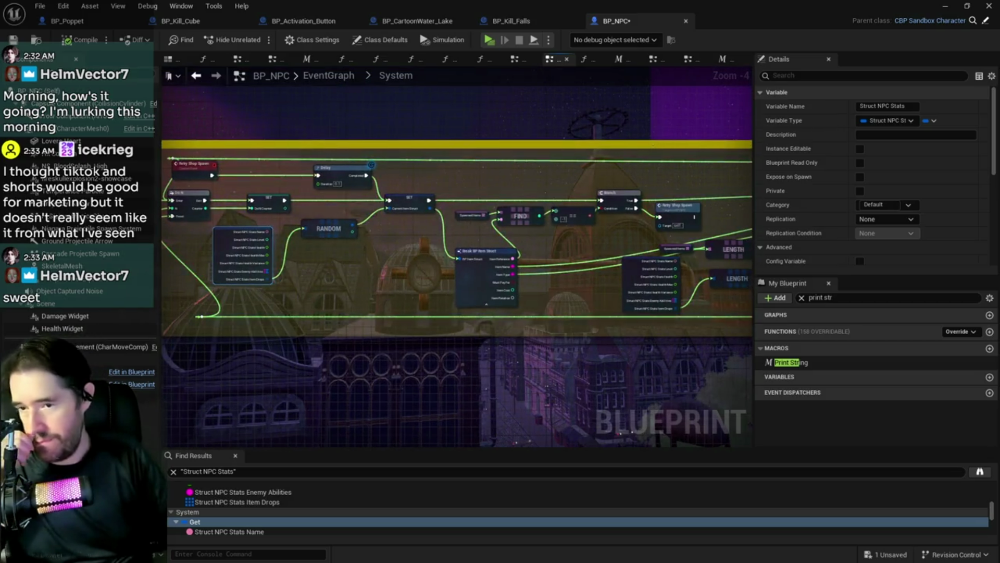
drag(392, 278, 263, 255)
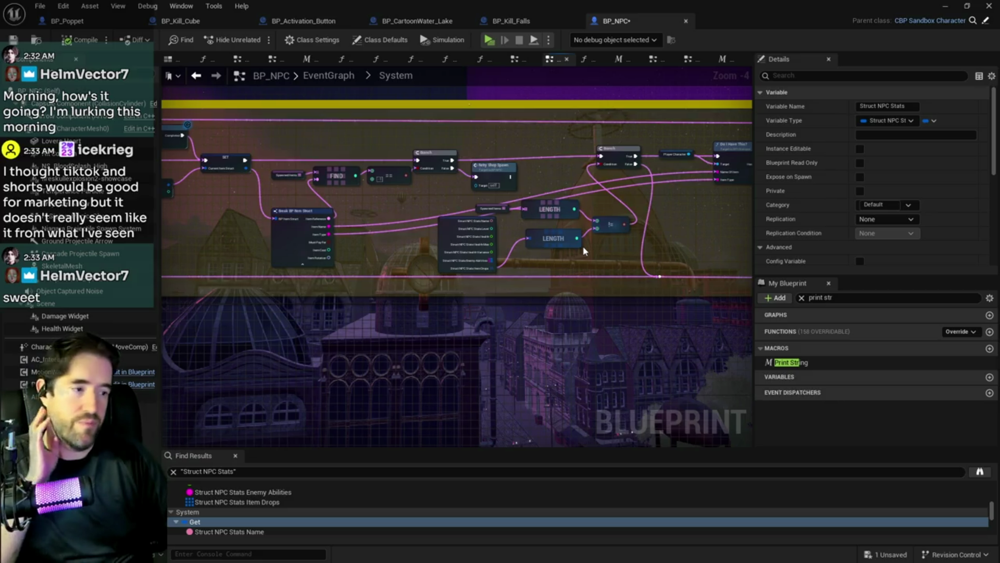
drag(584, 252, 495, 259)
scroll(495, 259, down, 1)
scroll(495, 258, down, 4)
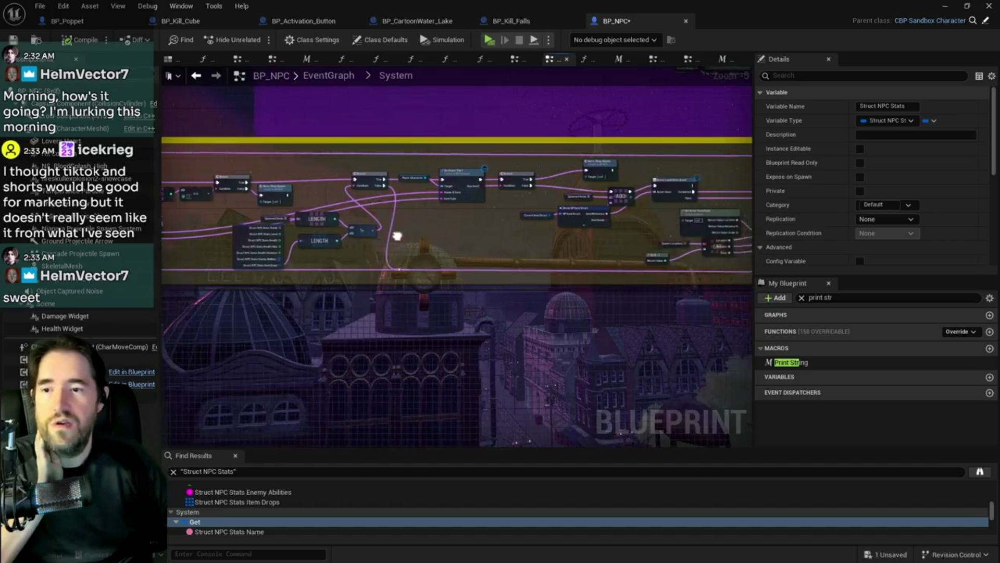
scroll(405, 267, up, 4)
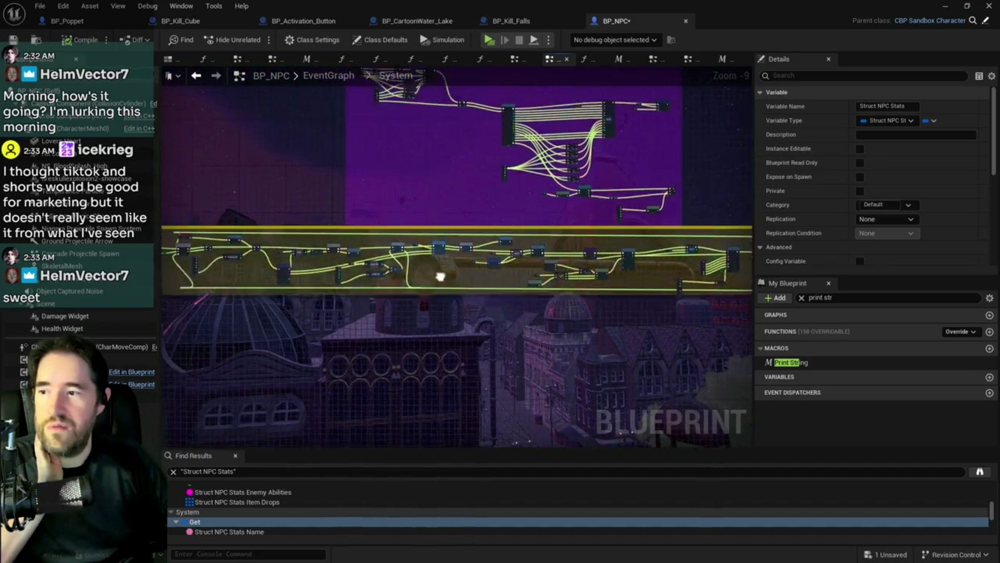
scroll(548, 239, up, 2)
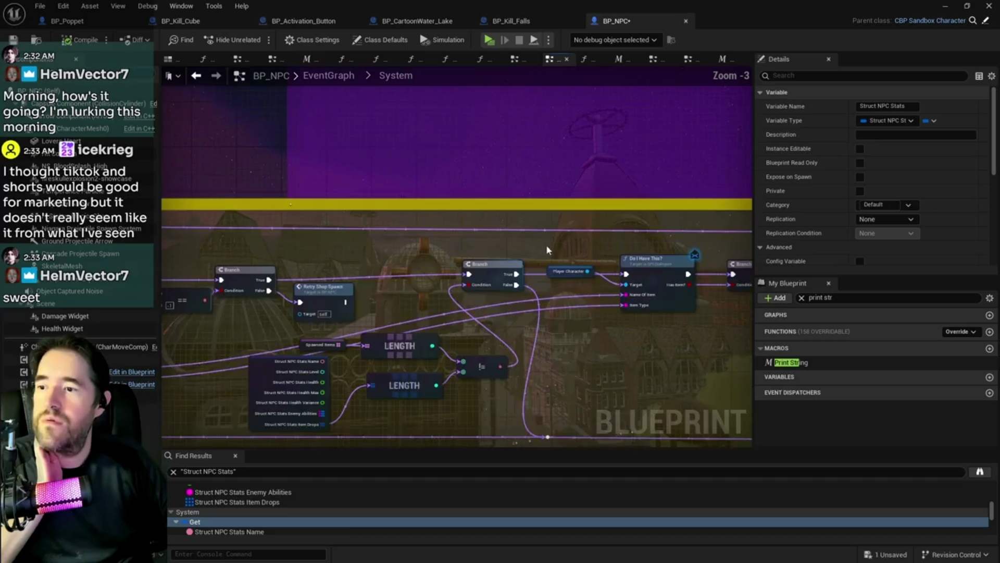
scroll(553, 294, down, 5)
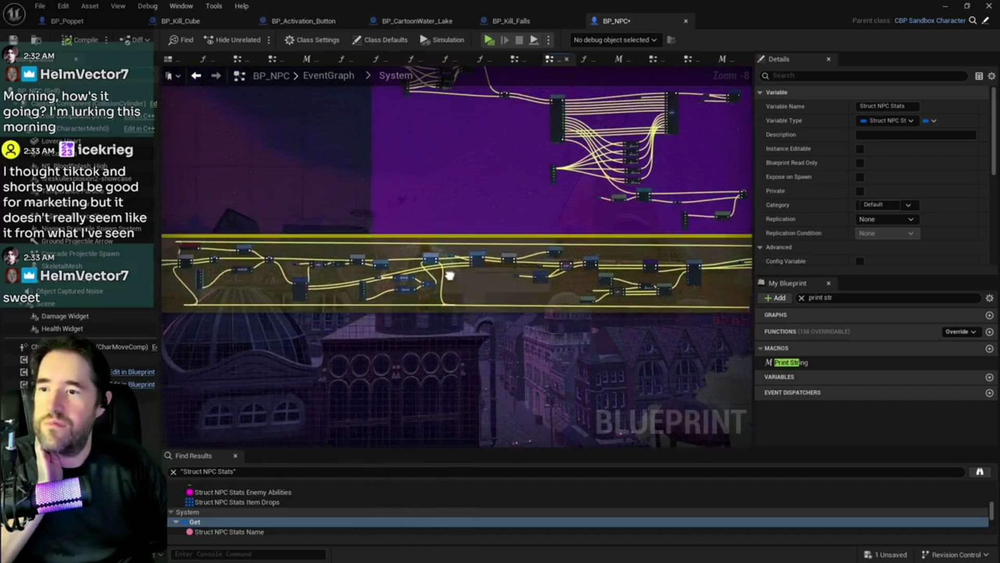
scroll(203, 529, up, 1)
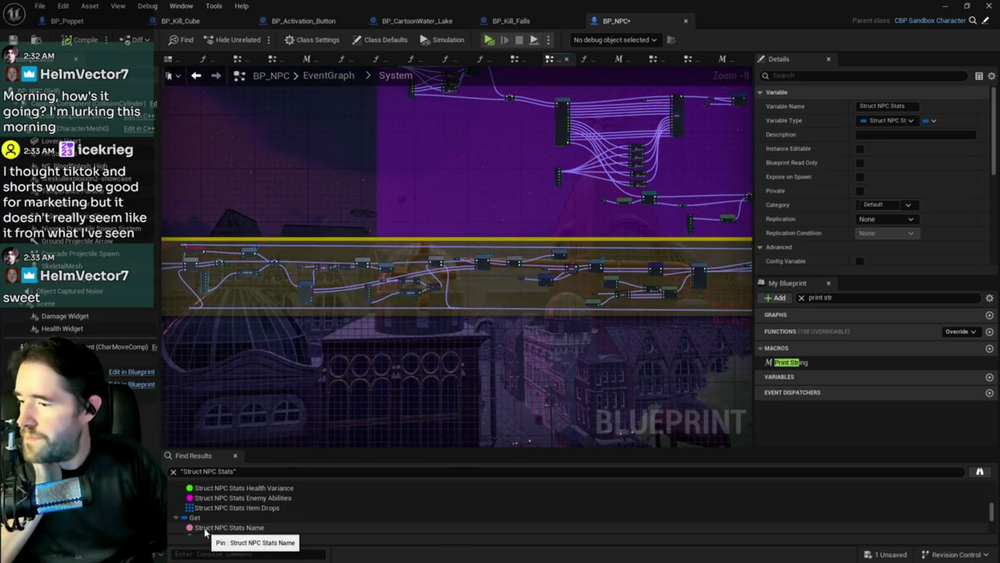
Jump to the Struct NPC Stats getters under System, Boss Info and Event Target Healed.
click(198, 519)
double_click(197, 518)
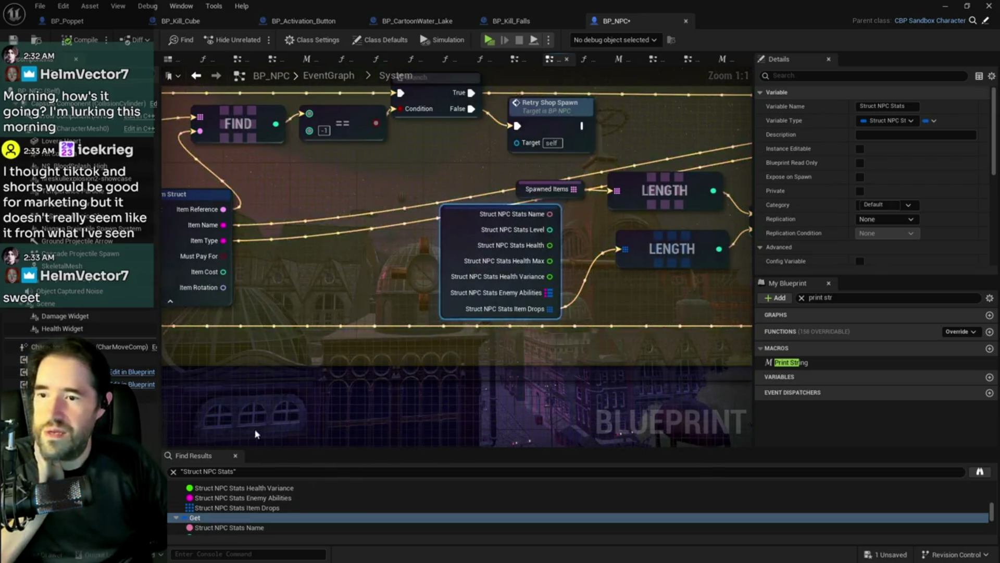
scroll(211, 499, down, 1)
scroll(211, 499, down, 3)
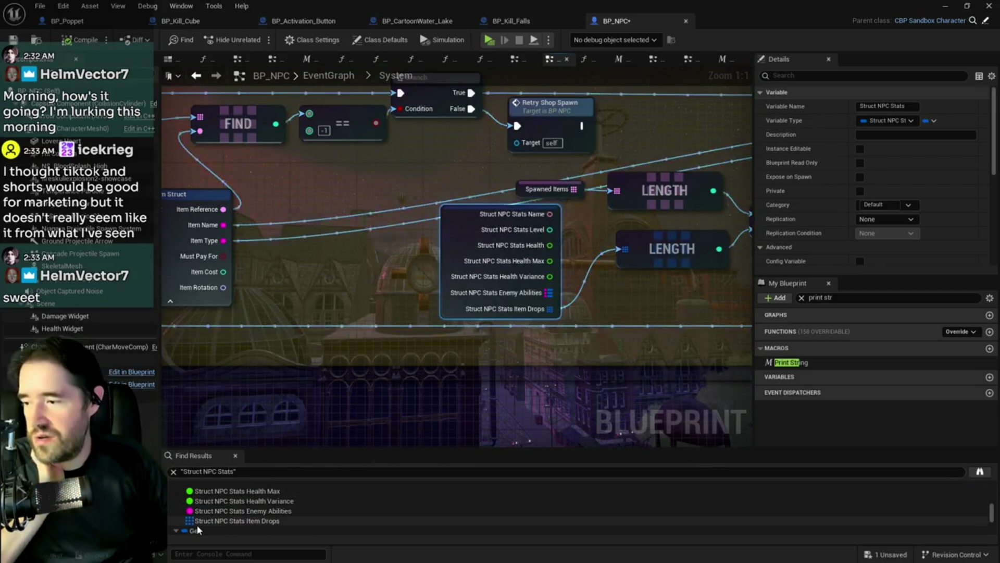
double_click(198, 531)
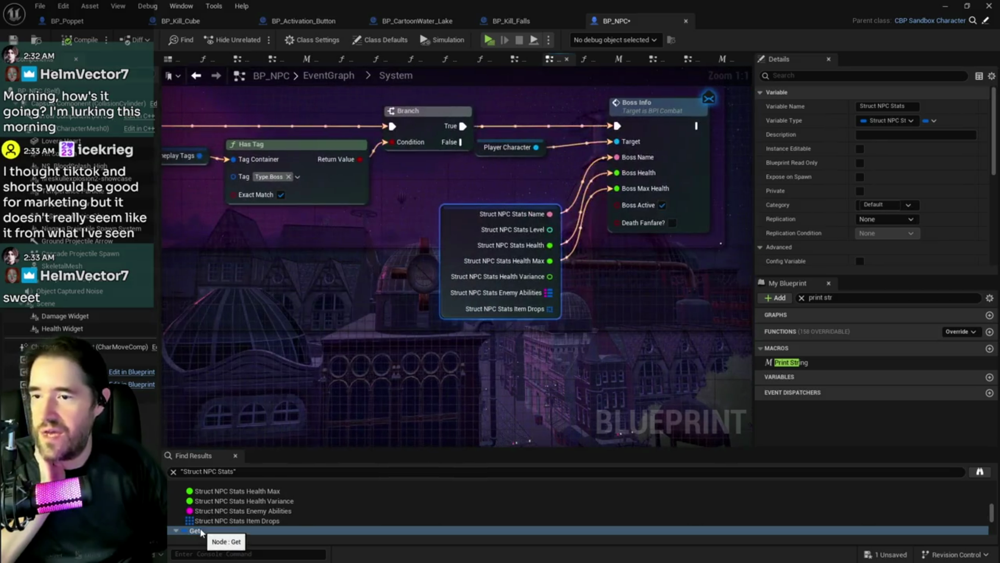
scroll(201, 532, down, 1)
scroll(201, 531, down, 3)
double_click(200, 526)
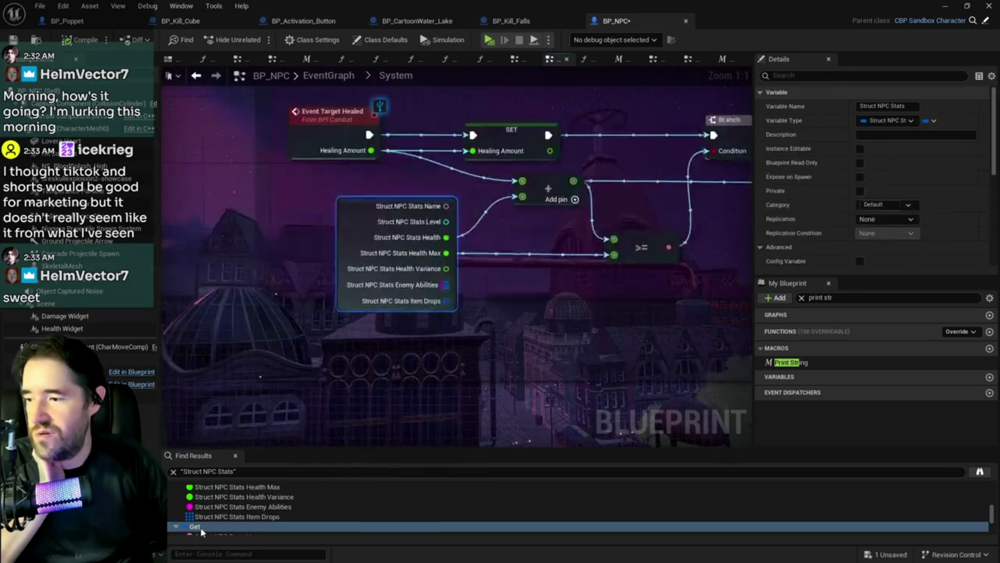
Inspect the Branch, Set members, Struct NPC Stats break node and Cast To W_Damage.
mouse_move(678, 292)
mouse_down()
mouse_move(512, 284)
mouse_move(609, 325)
mouse_up()
scroll(192, 516, down, 2)
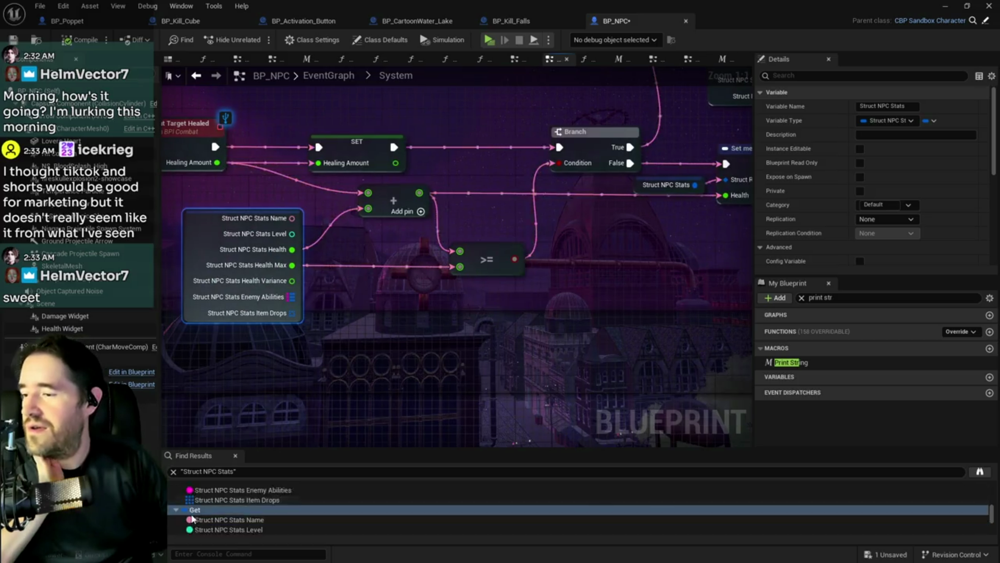
double_click(194, 505)
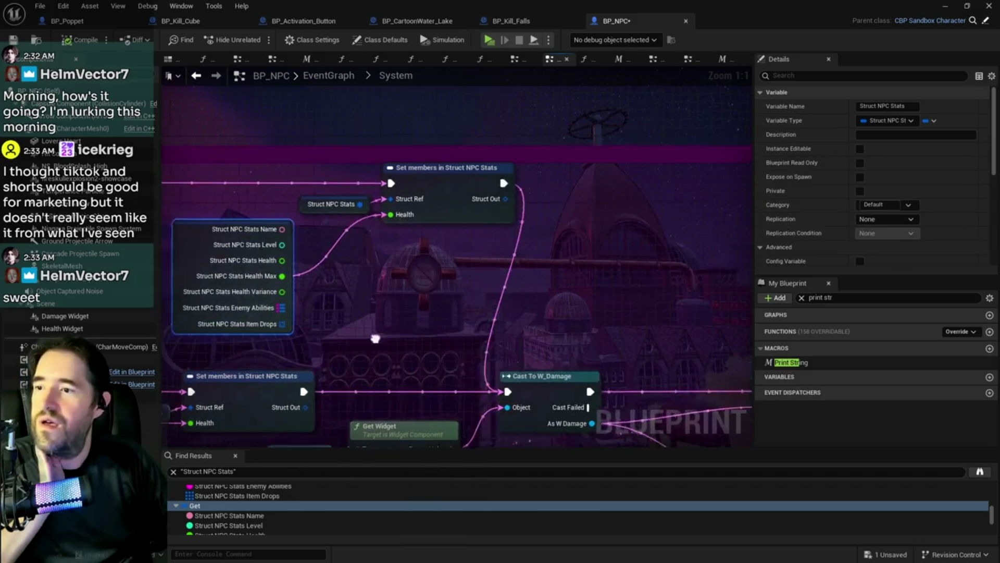
drag(599, 323, 484, 322)
double_click(194, 505)
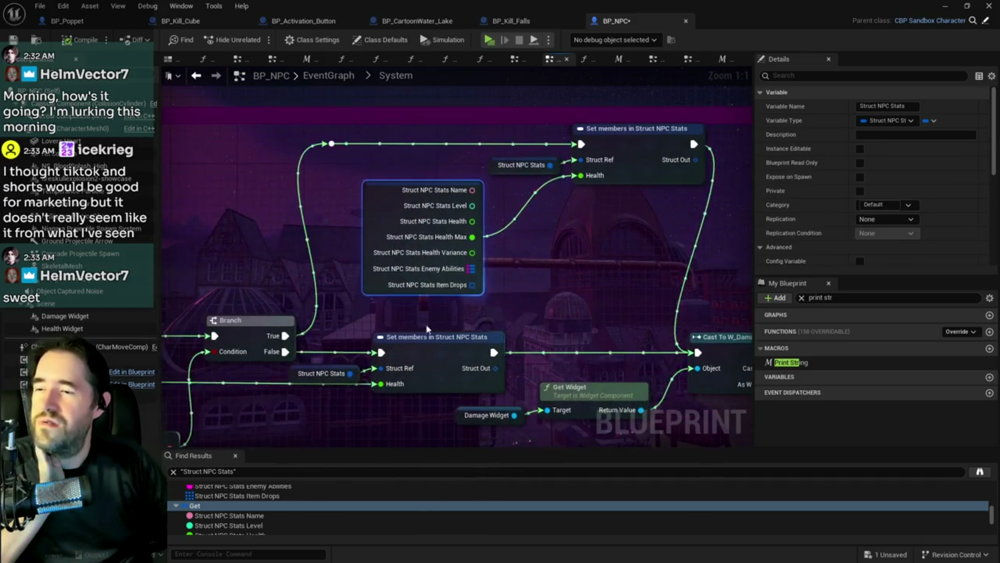
scroll(184, 532, down, 3)
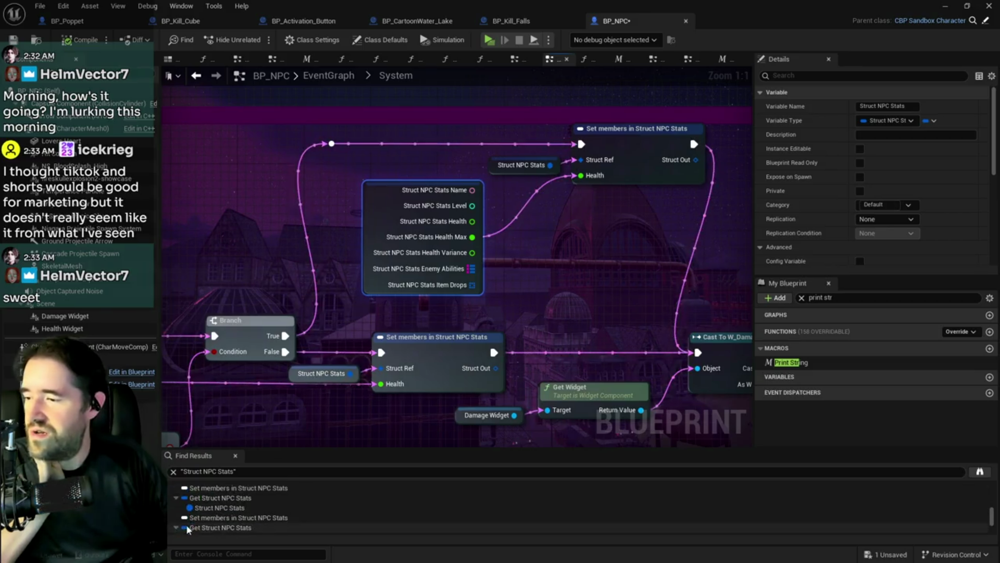
double_click(206, 499)
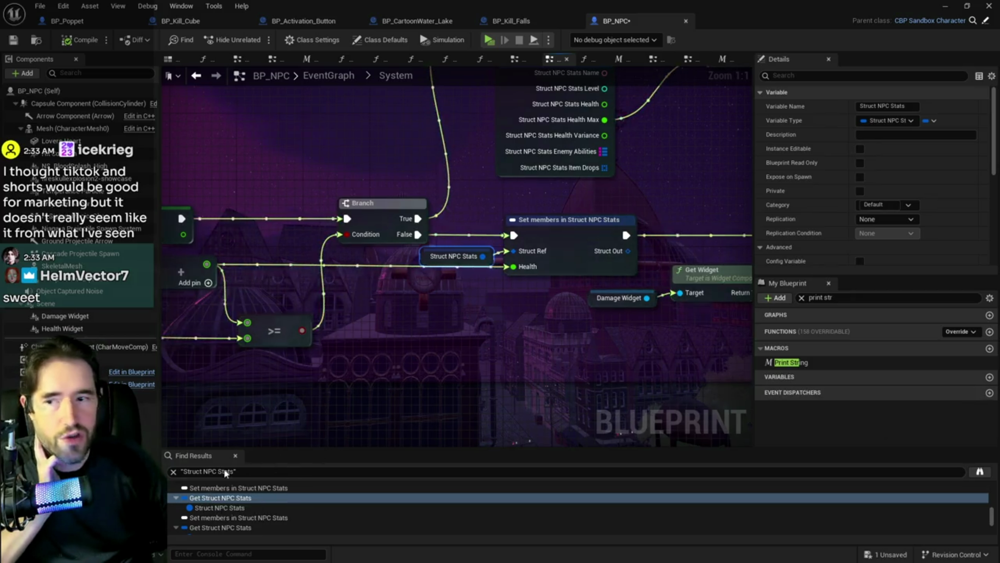
scroll(202, 527, down, 1)
Jump to the Set members and Get Struct NPC Stats results and nudge Set members right.
click(206, 520)
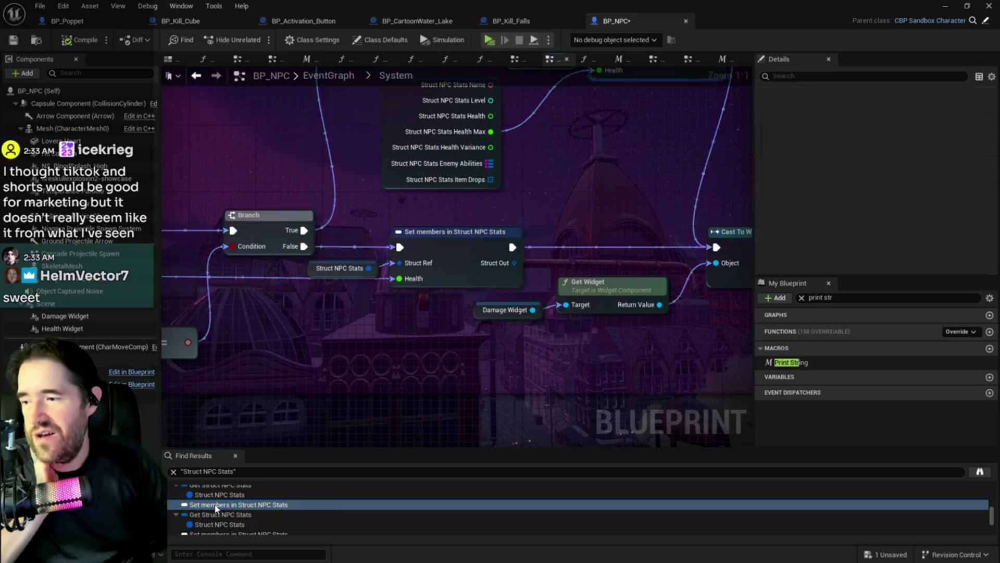
click(215, 504)
scroll(215, 510, down, 1)
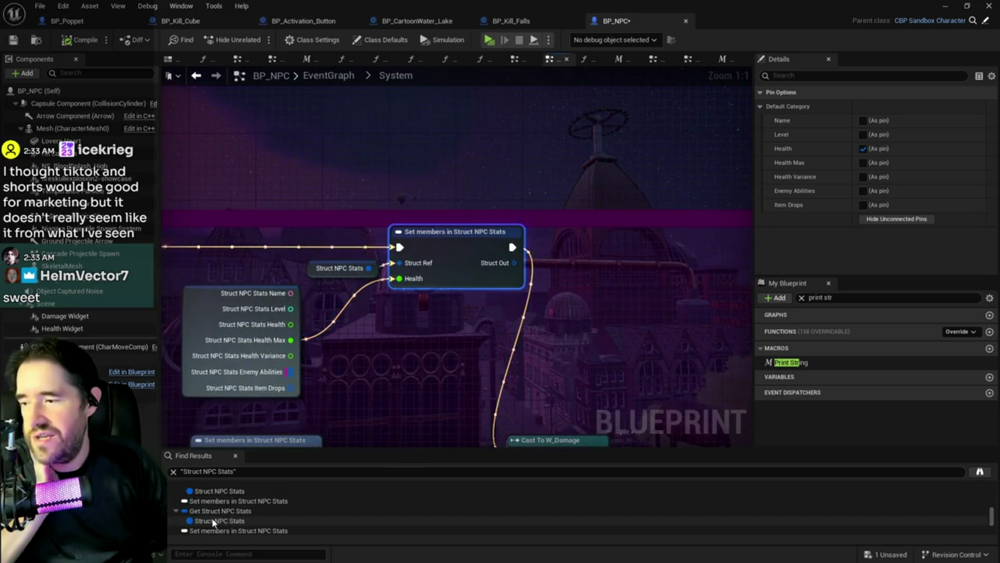
click(214, 513)
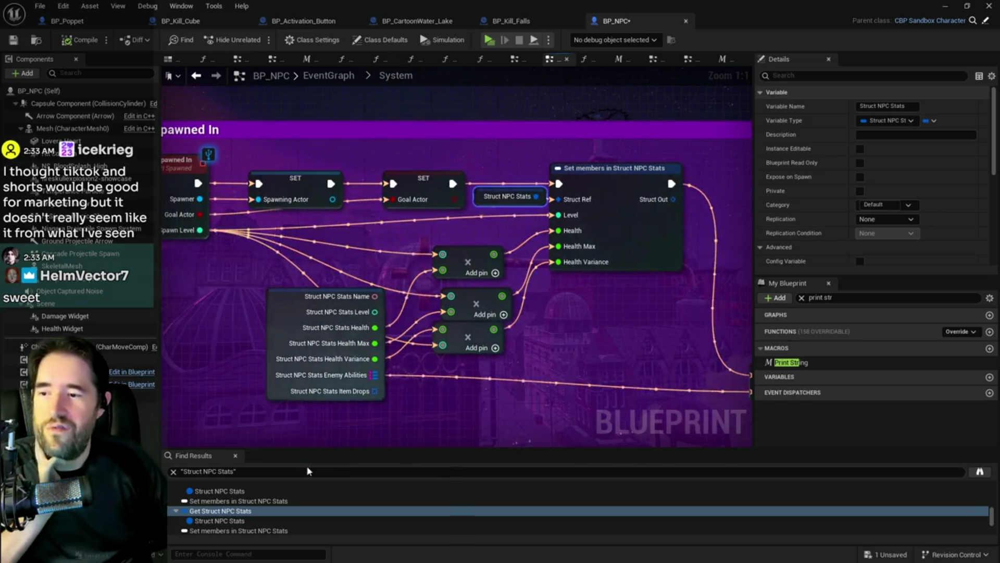
mouse_move(563, 346)
mouse_down()
mouse_move(677, 342)
mouse_move(622, 316)
mouse_move(566, 345)
mouse_move(651, 351)
mouse_move(464, 355)
mouse_up()
mouse_move(529, 195)
mouse_down()
mouse_move(559, 182)
mouse_move(570, 195)
mouse_up()
click(371, 220)
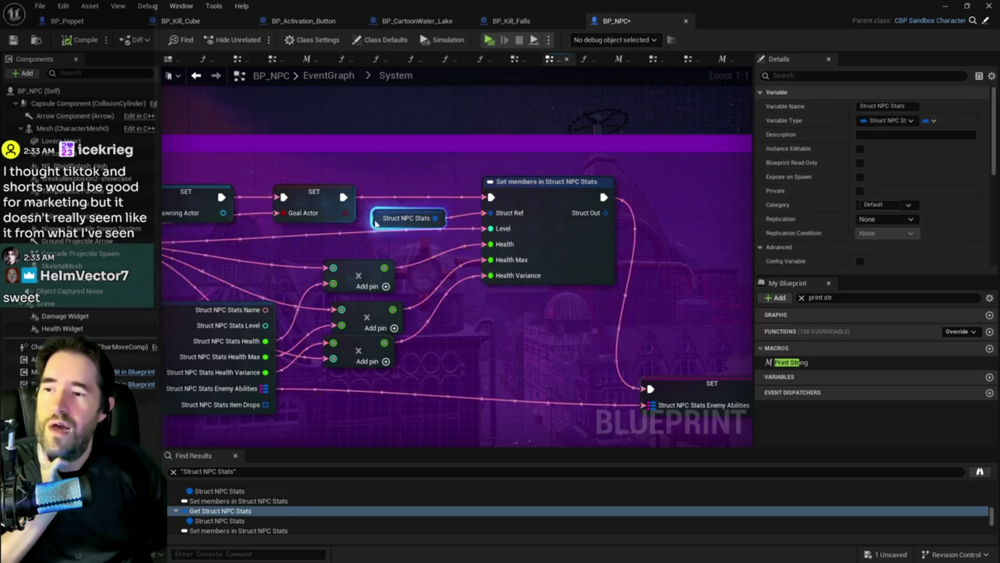
Pan around Event Spawned In to review Spawn Level multiplying Health, Health Max and Health Variance.
drag(371, 219, 556, 271)
scroll(555, 271, down, 2)
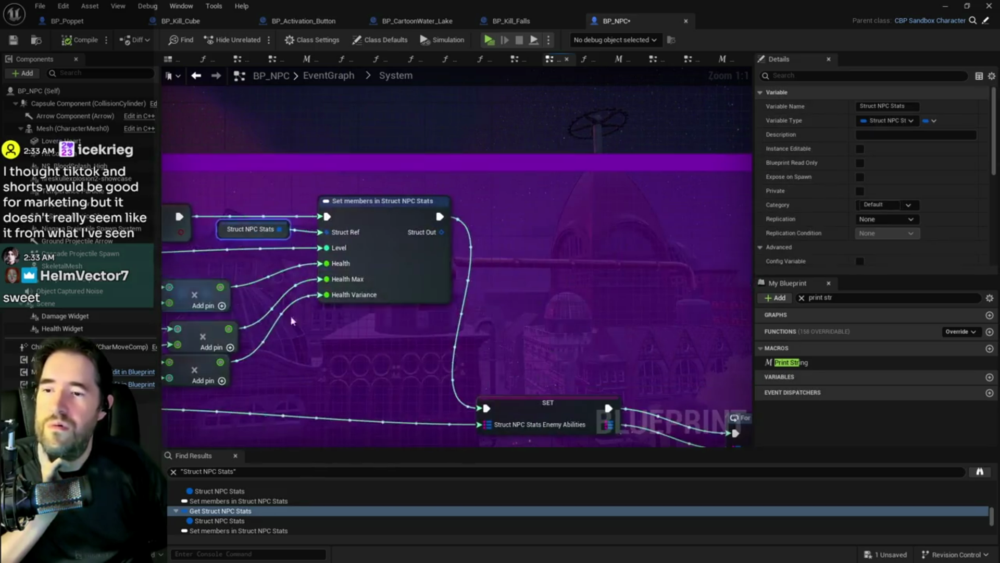
mouse_move(280, 314)
mouse_down()
mouse_move(415, 314)
mouse_move(418, 259)
mouse_move(401, 219)
mouse_up()
scroll(415, 314, up, 2)
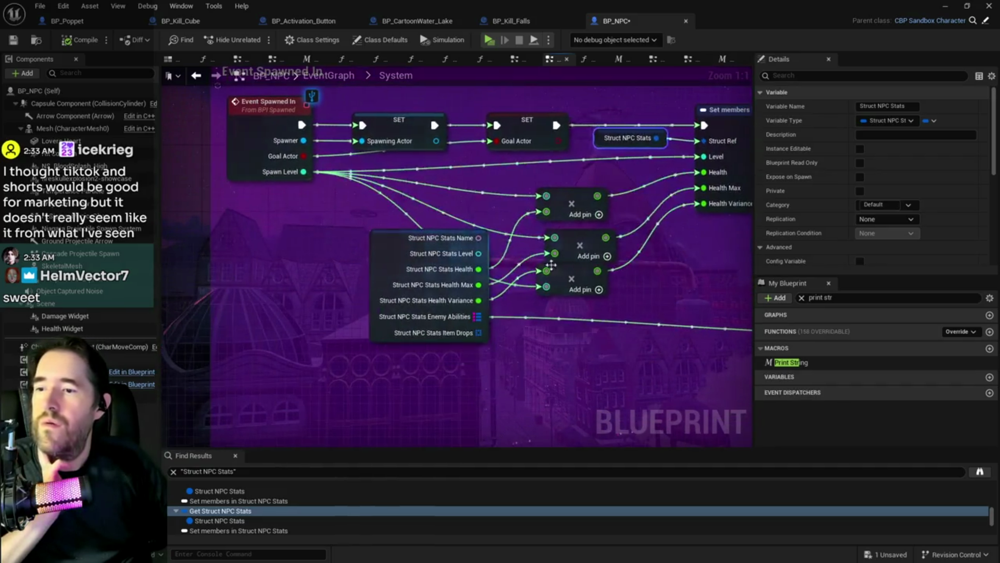
drag(573, 272, 381, 283)
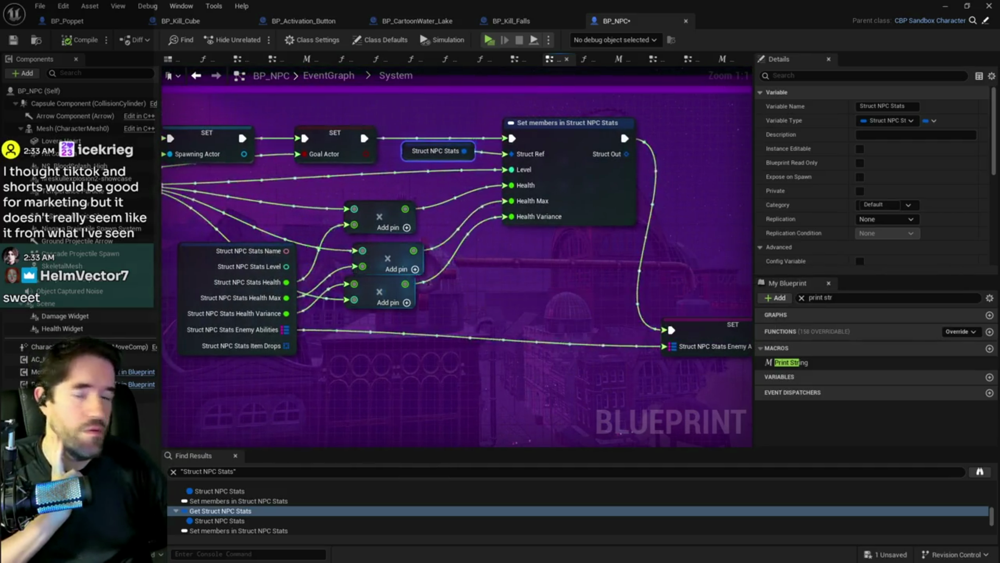
drag(432, 292, 628, 352)
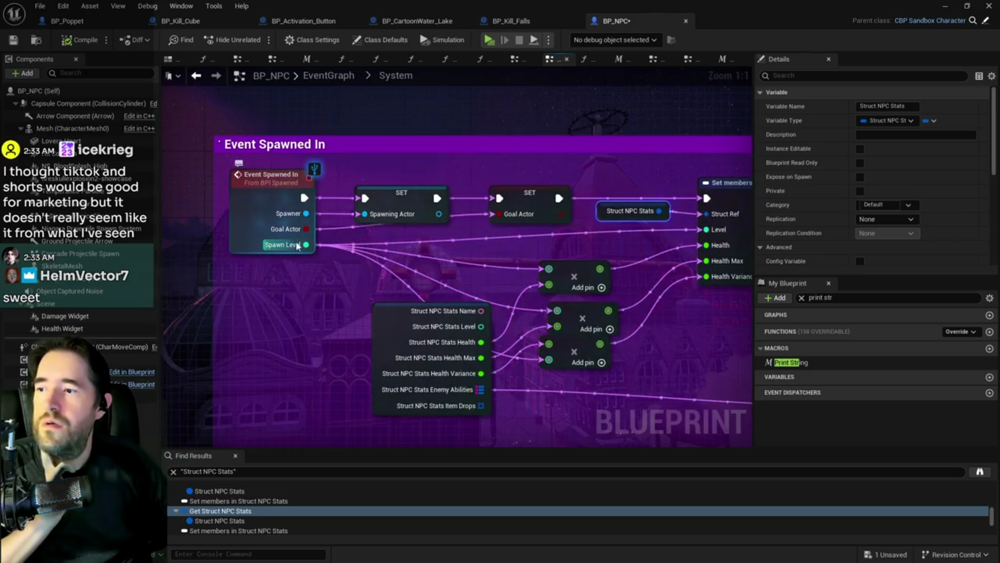
drag(742, 212, 480, 223)
drag(313, 250, 653, 230)
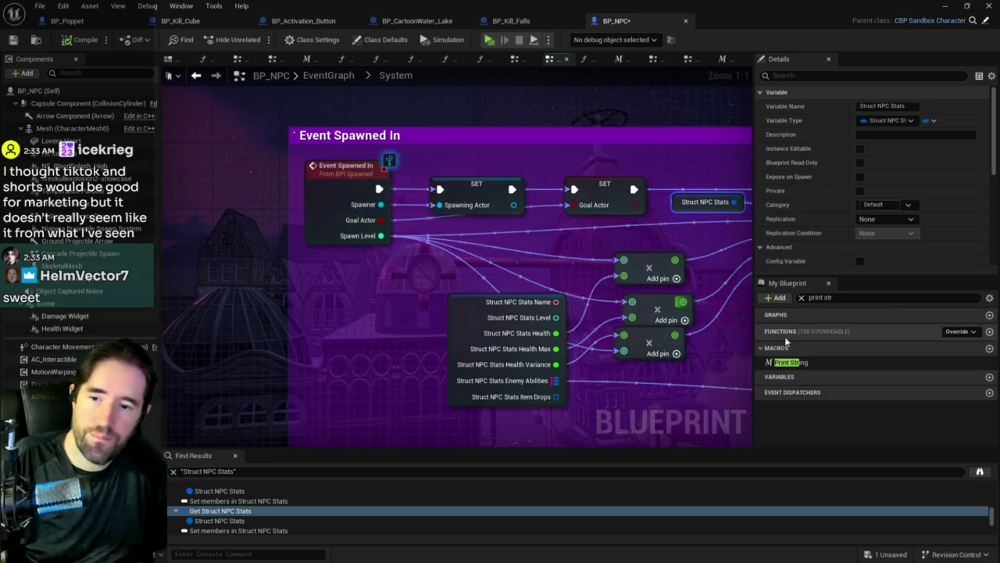
Place a Print String after the Goal Actor SET, wire Spawn Level to Number, and colour it magenta.
drag(791, 362, 499, 226)
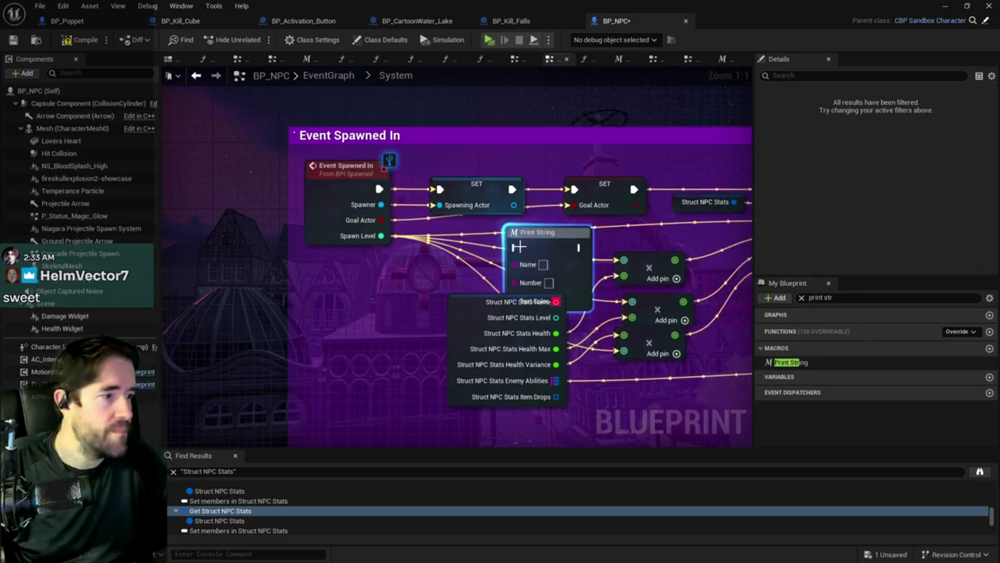
drag(571, 181, 473, 186)
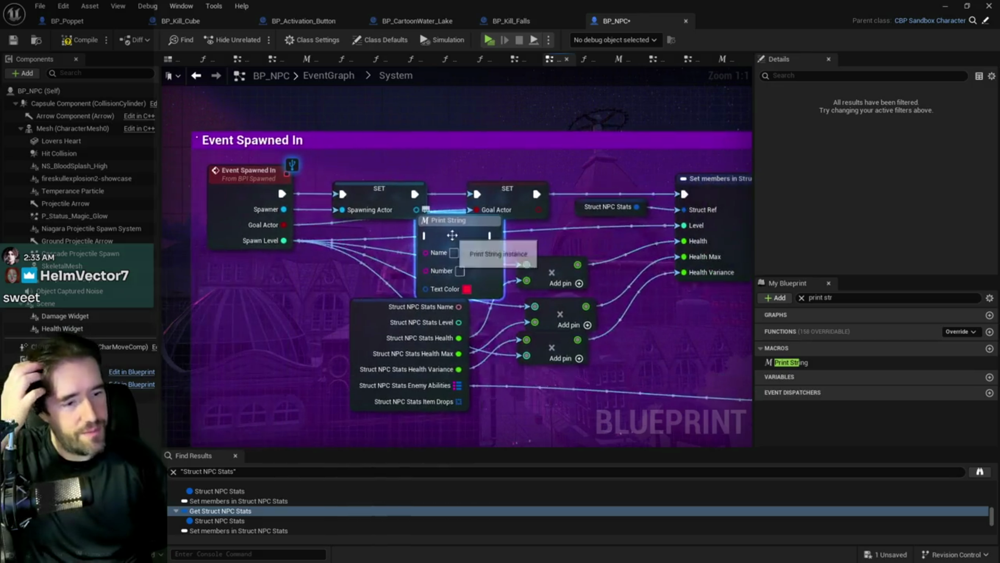
mouse_move(566, 219)
mouse_down()
mouse_move(730, 198)
mouse_move(751, 208)
mouse_move(751, 218)
mouse_move(693, 237)
mouse_up()
drag(323, 245, 475, 200)
mouse_move(307, 254)
mouse_down()
mouse_move(594, 263)
mouse_move(597, 242)
mouse_up()
click(623, 237)
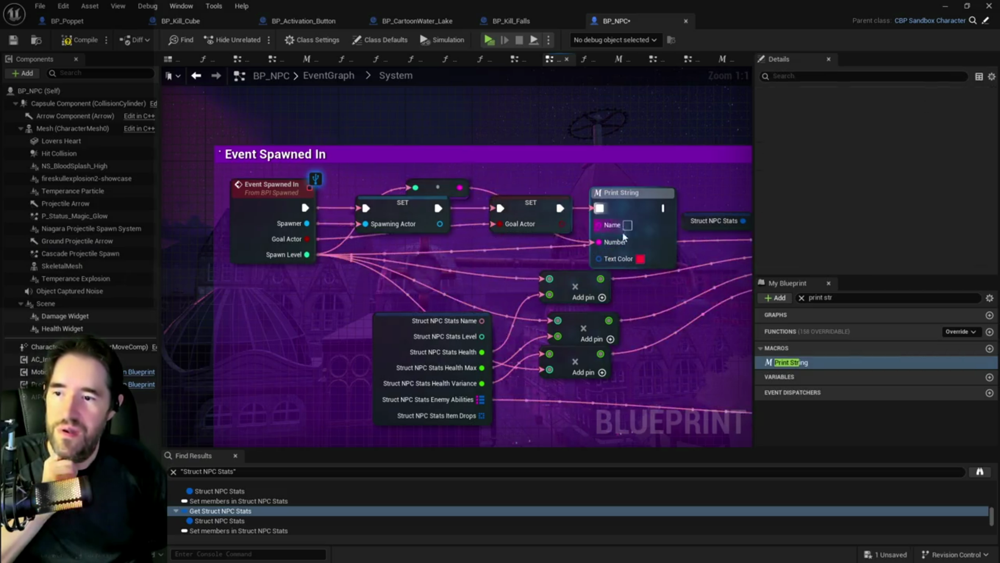
click(640, 259)
drag(730, 317, 733, 298)
click(793, 523)
mouse_move(743, 220)
mouse_down()
mouse_move(751, 211)
mouse_move(575, 223)
mouse_up()
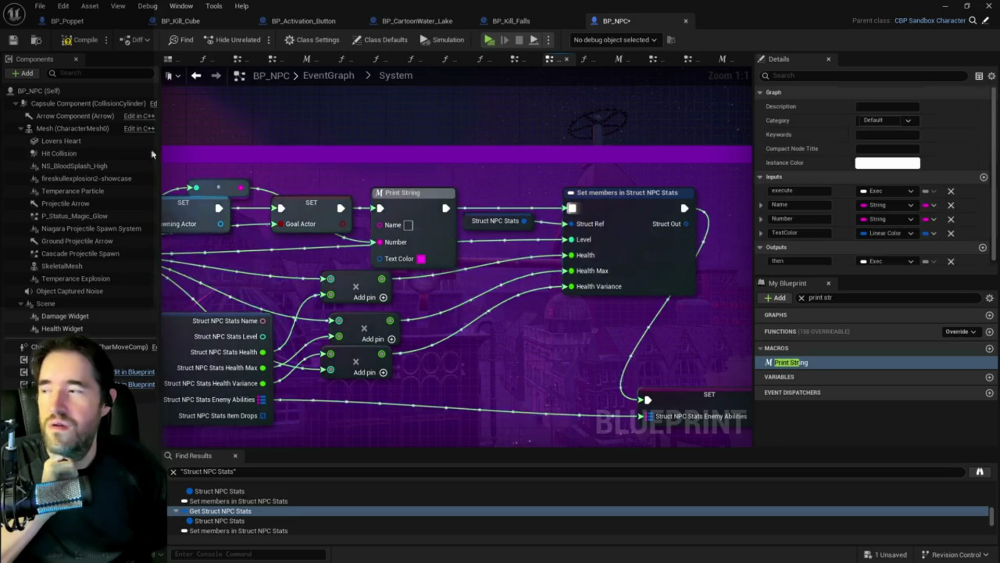
Save the compiled BP_NPC Blueprint before the standalone test run.
click(10, 42)
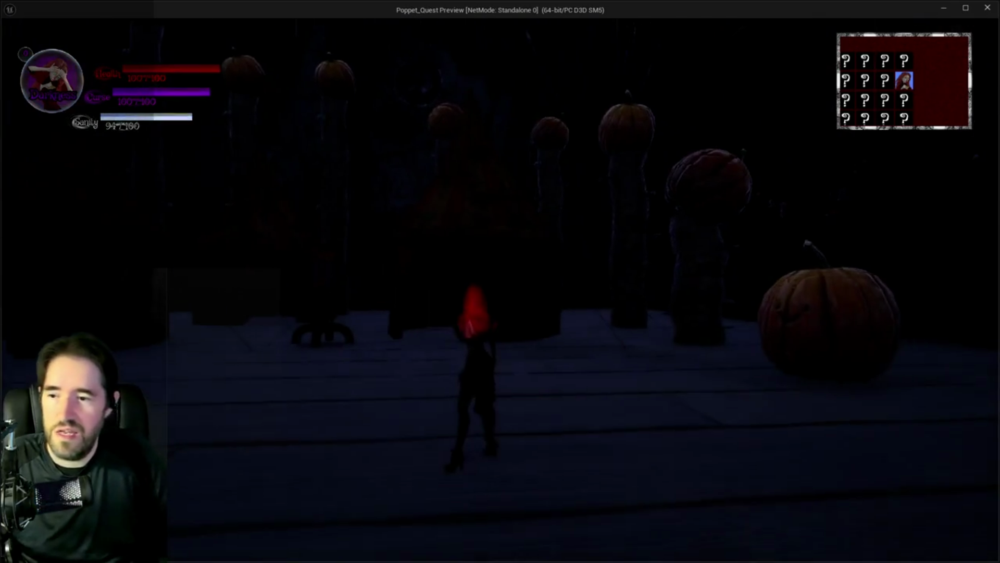
Run the character down the corridor, briefly opening and closing the tarot card menu.
key(s)
key(w)
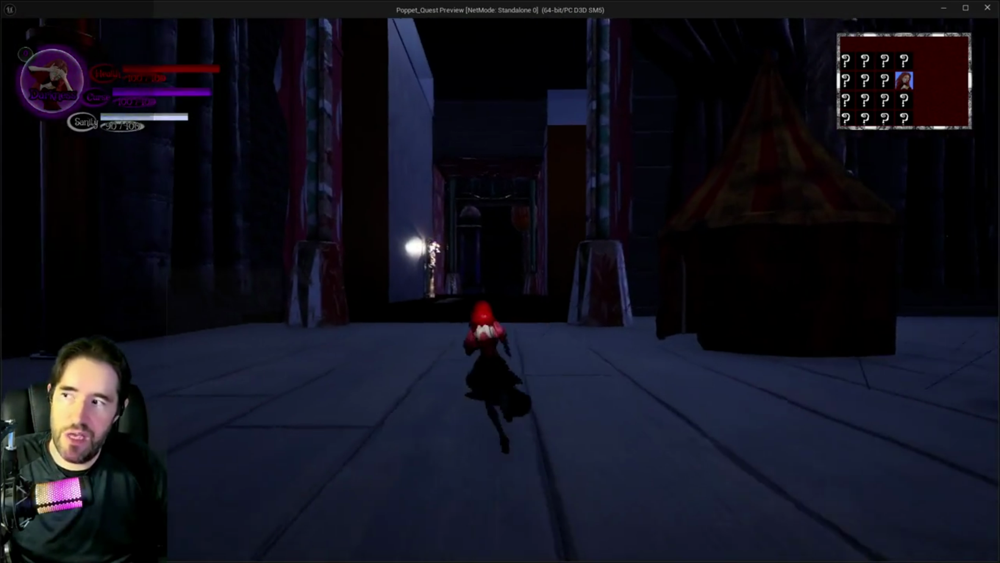
key(w)
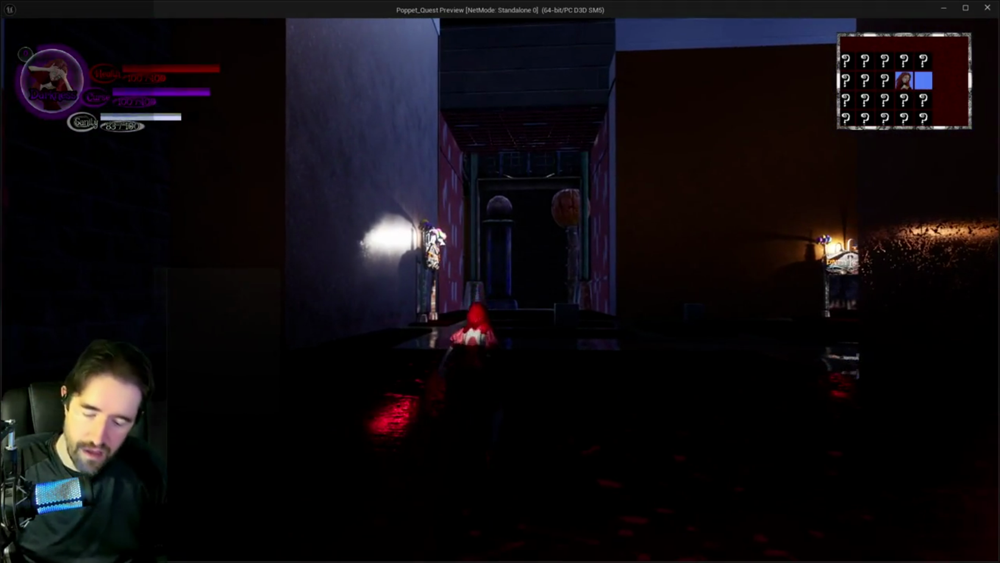
key(Tab)
key(Escape)
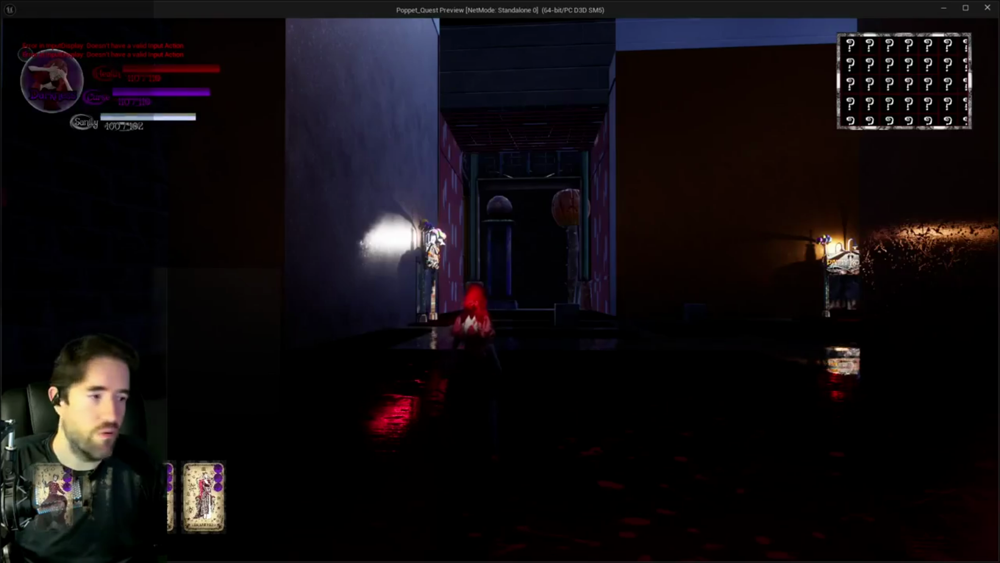
Head past the magic-circle windows to the wooden gate, kill Patrick, and return to the editor.
key(w)
key(w)
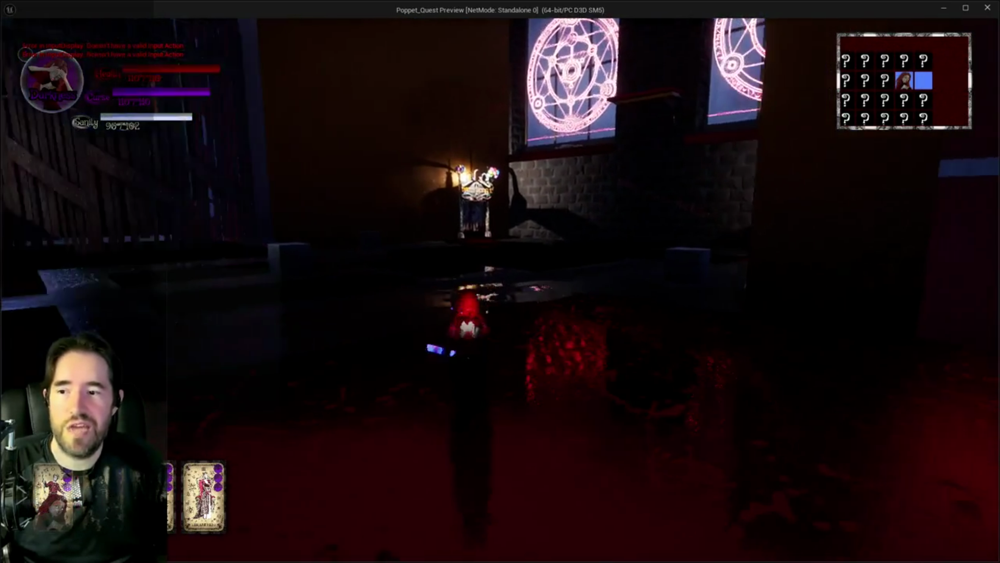
key(a)
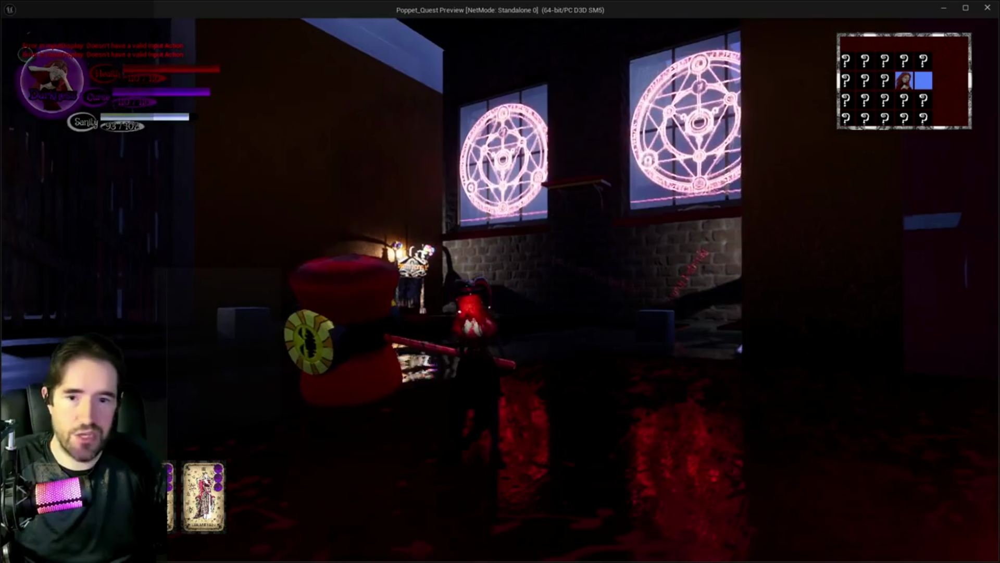
key(d)
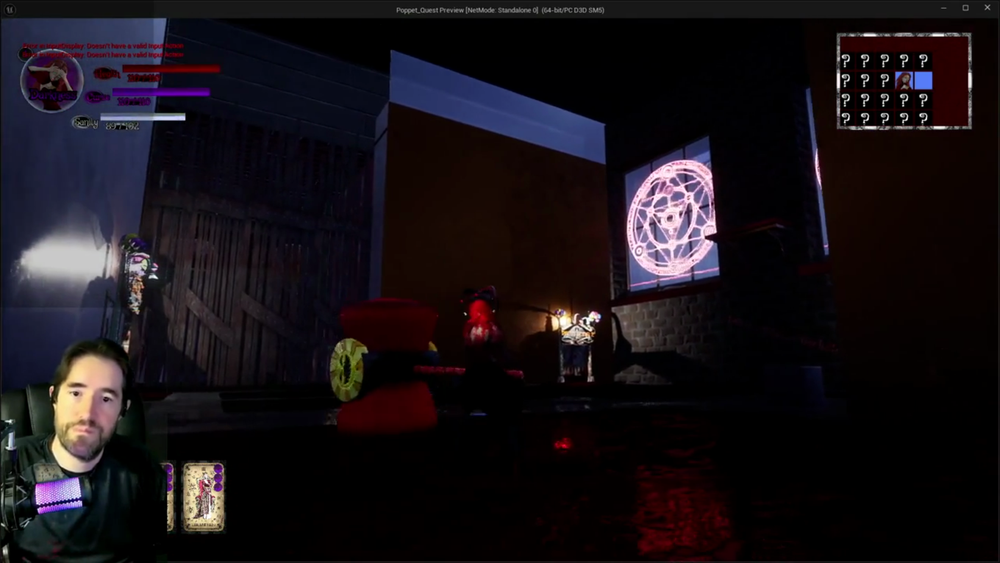
key(w)
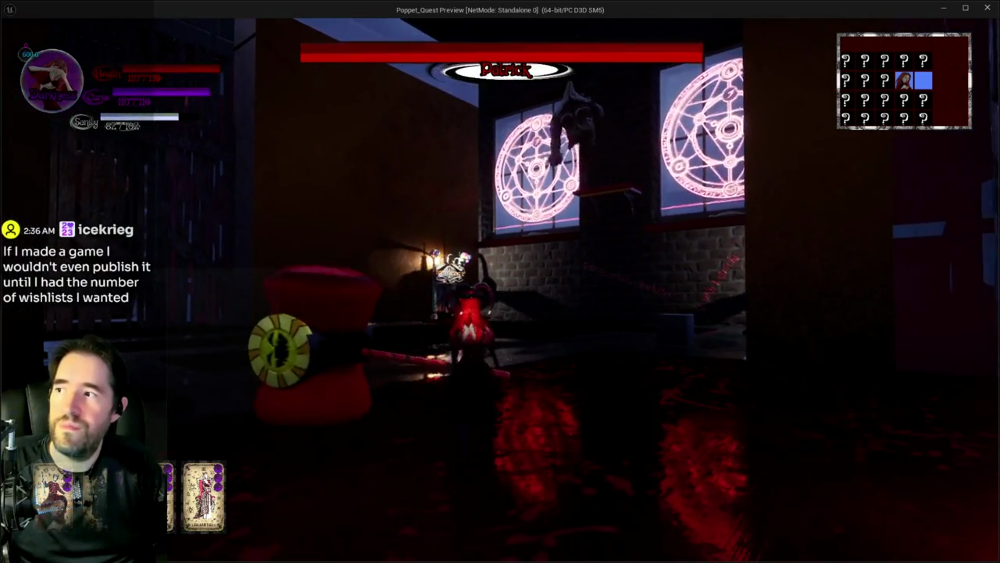
key(a)
key(w)
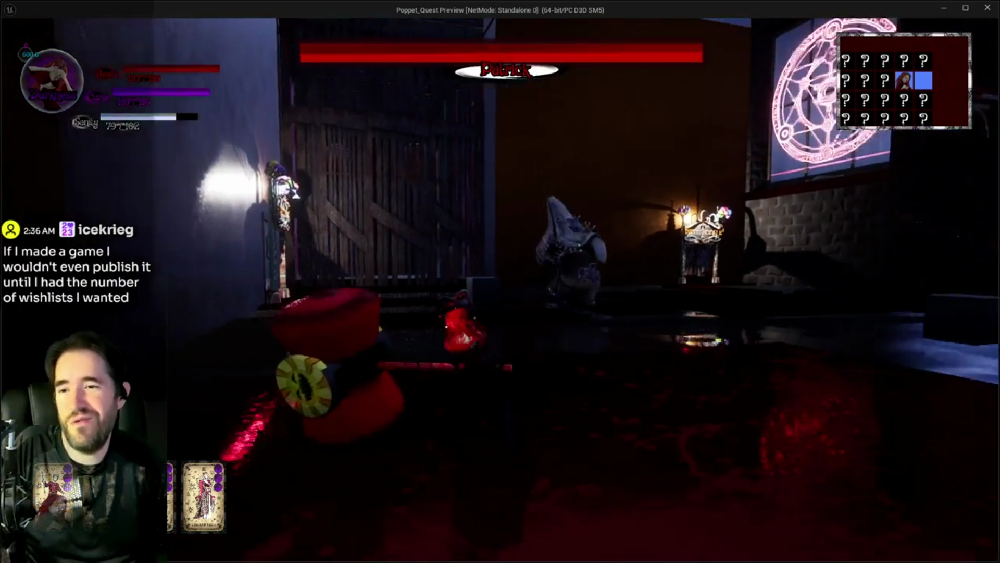
key(d)
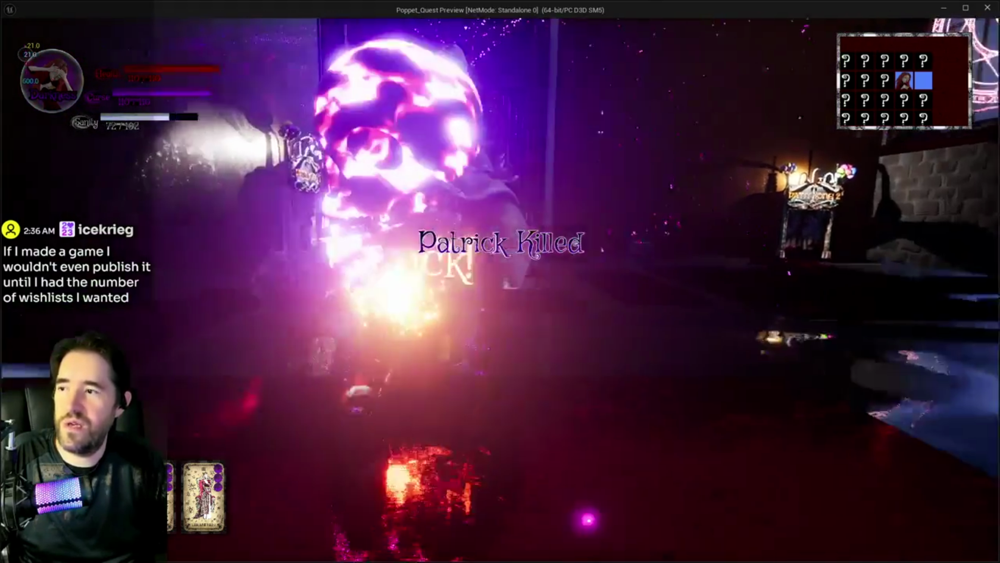
key(alt+Tab)
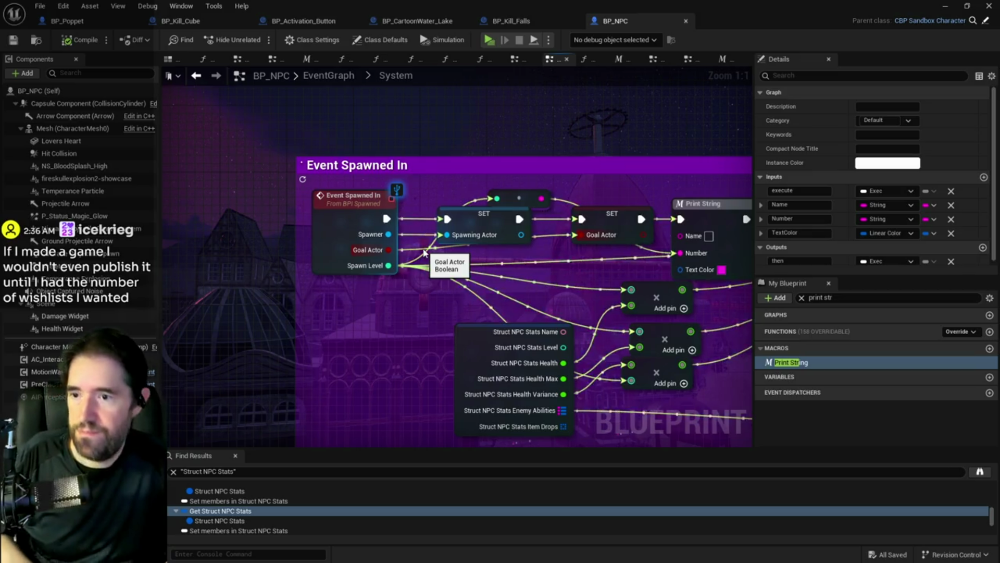
mouse_move(673, 252)
mouse_down()
mouse_move(550, 217)
mouse_move(490, 213)
mouse_up()
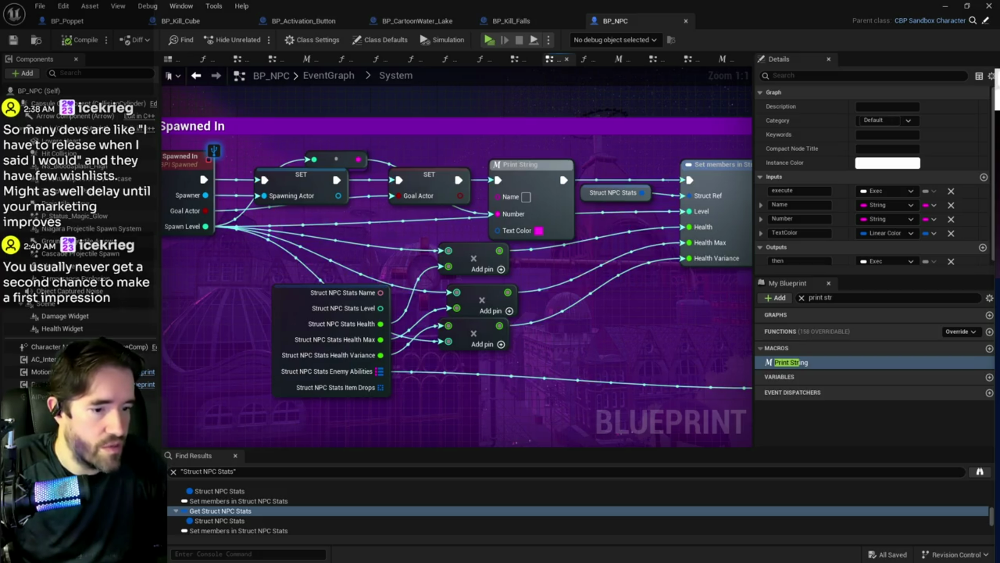
key(alt+Tab)
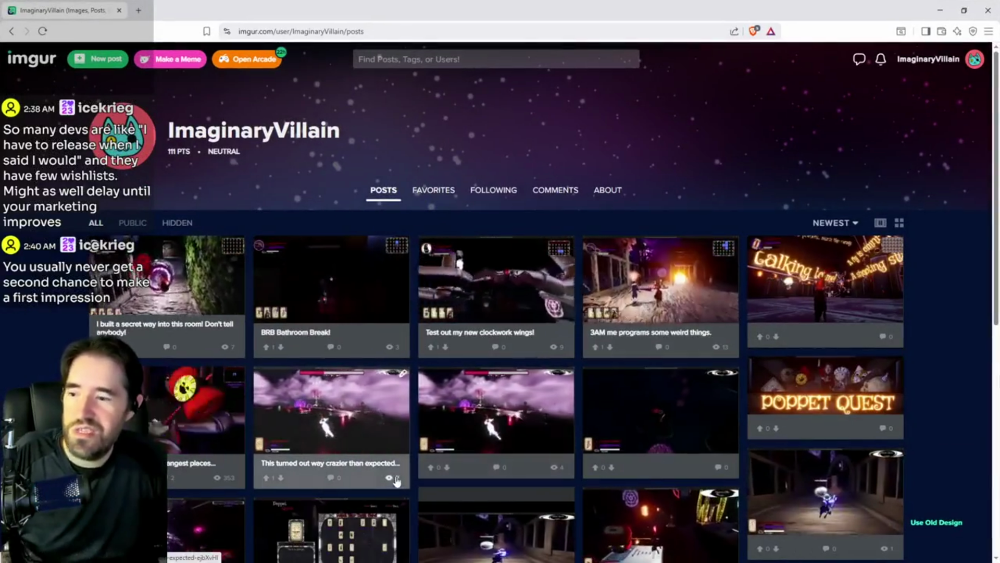
View the 3AM programs, clockwork wings and dolls posts, then open a new tab.
scroll(125, 180, down, 1)
scroll(126, 179, up, 1)
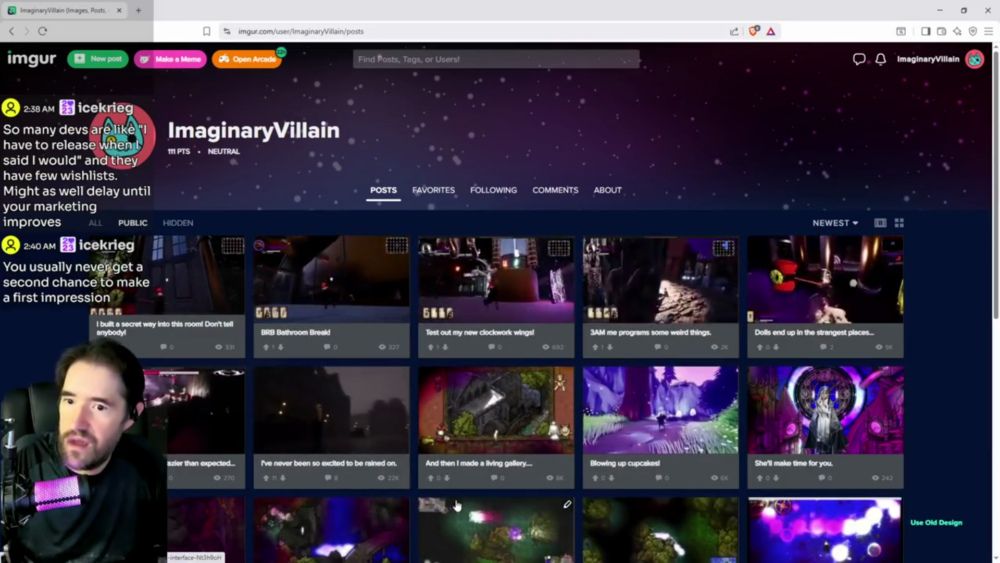
click(653, 282)
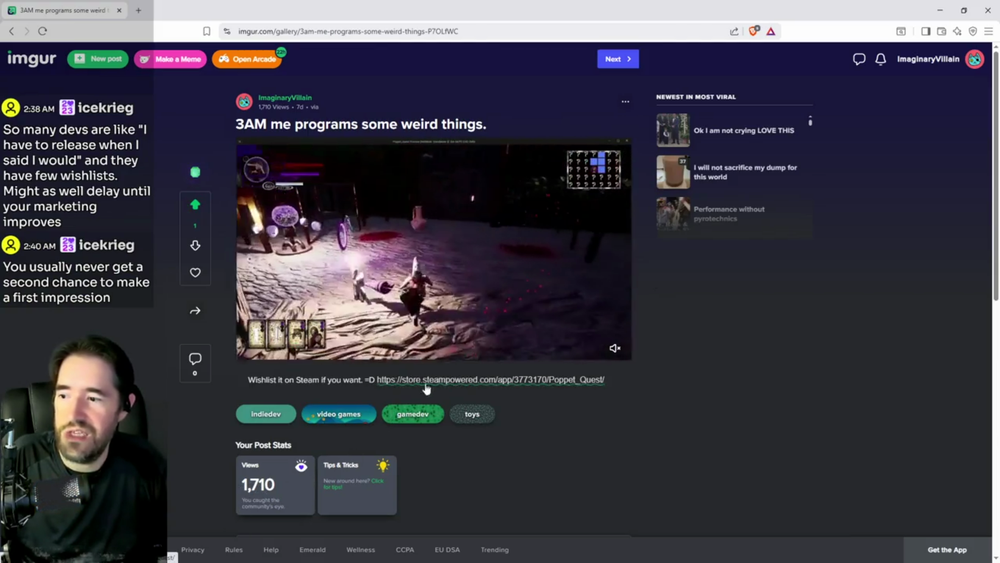
click(11, 31)
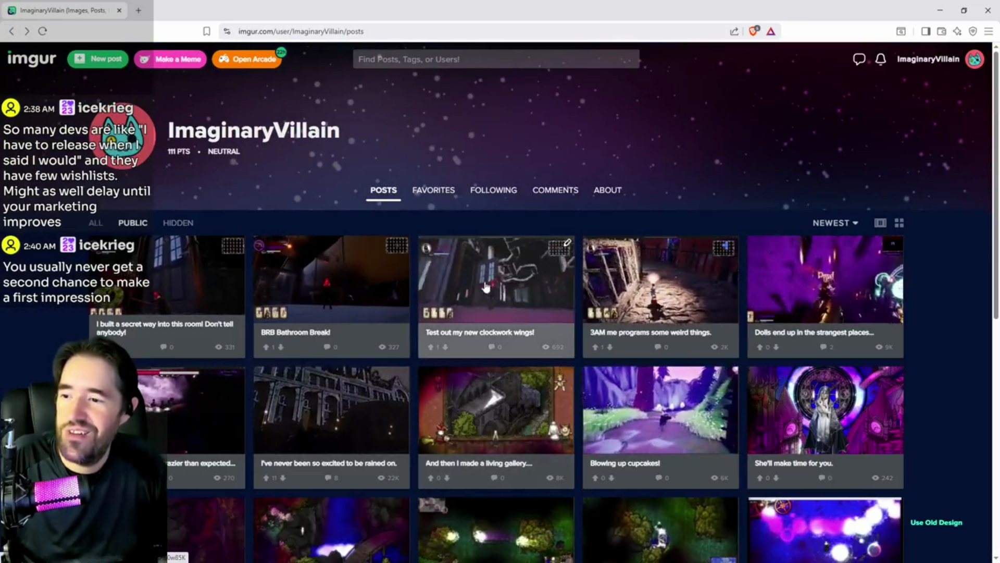
click(486, 284)
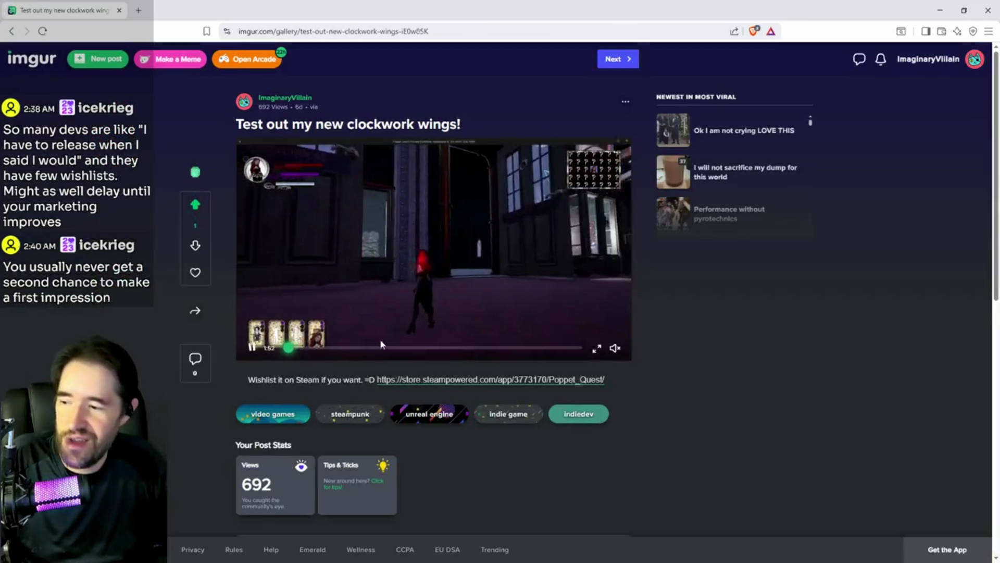
click(12, 32)
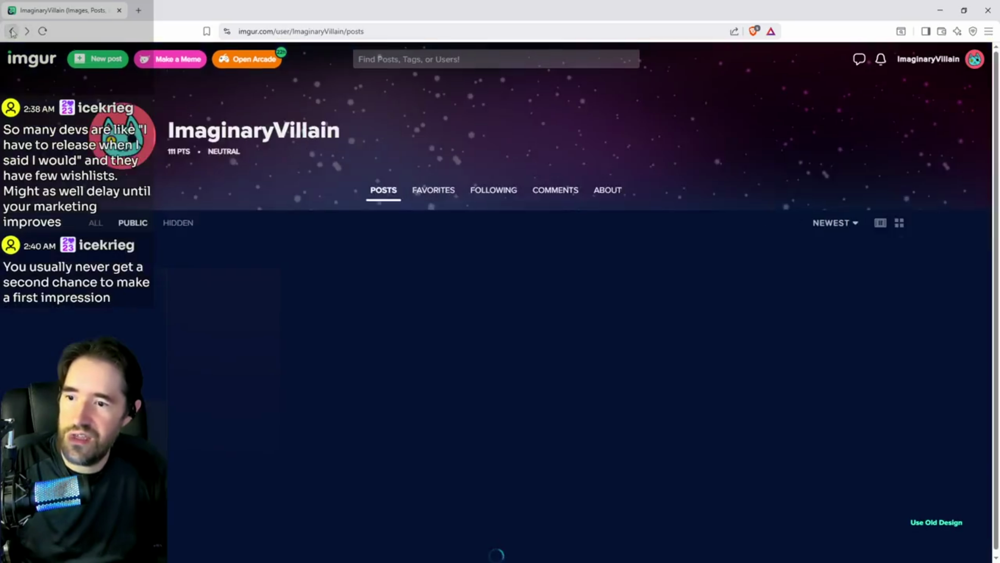
click(788, 281)
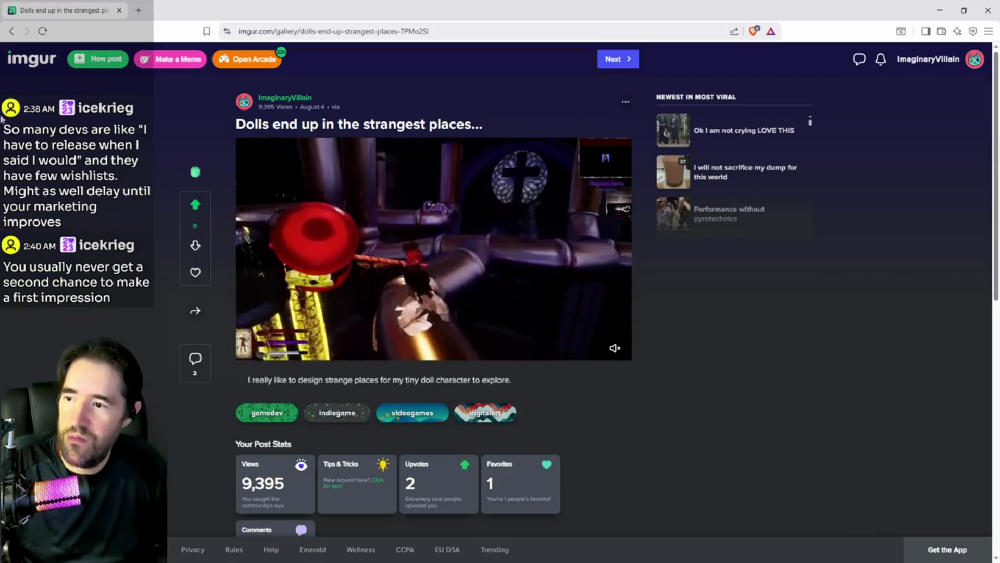
click(11, 31)
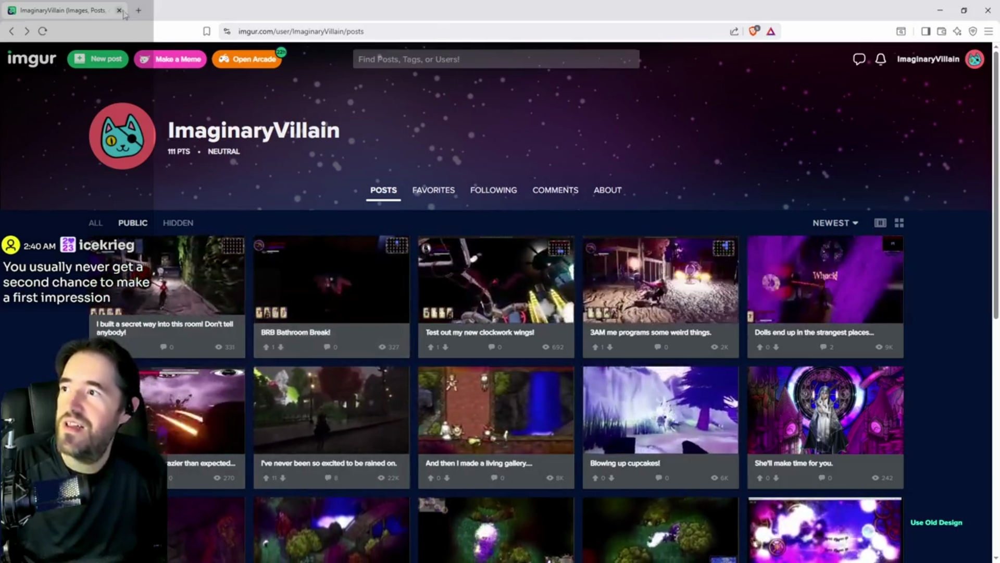
click(139, 12)
Go to x.com, open the studio's profile page, and start scrolling its posts.
text(x.com)
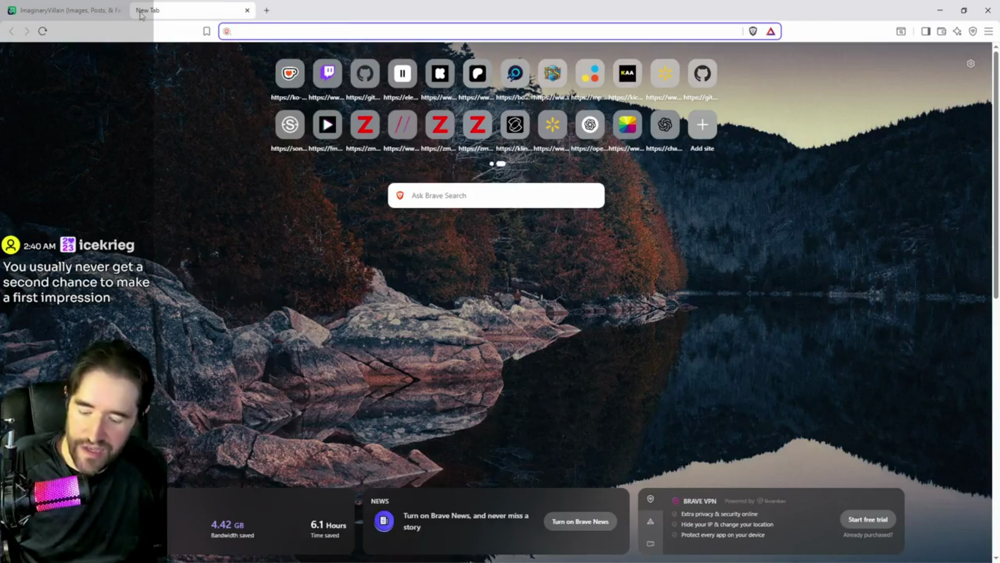
key(Return)
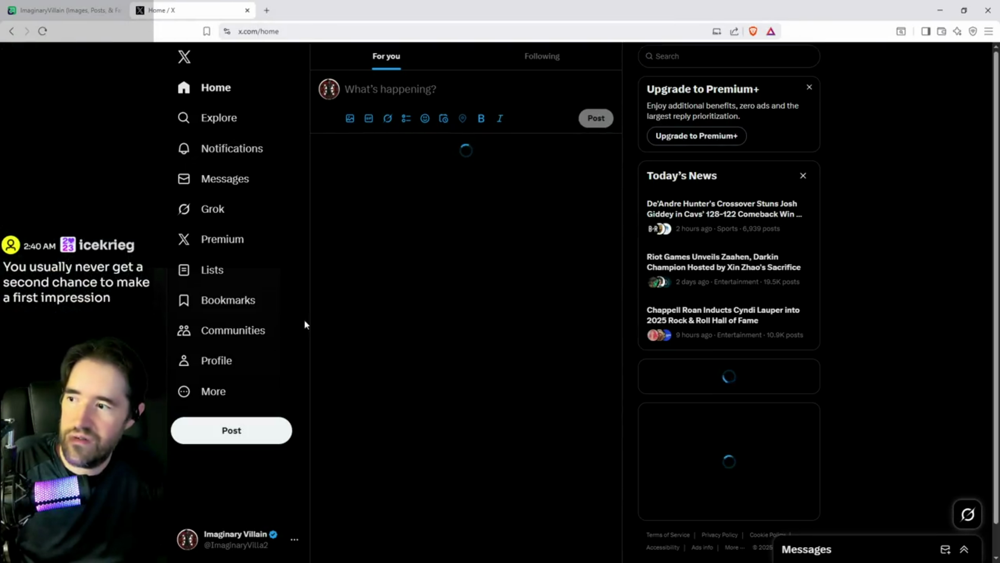
click(214, 364)
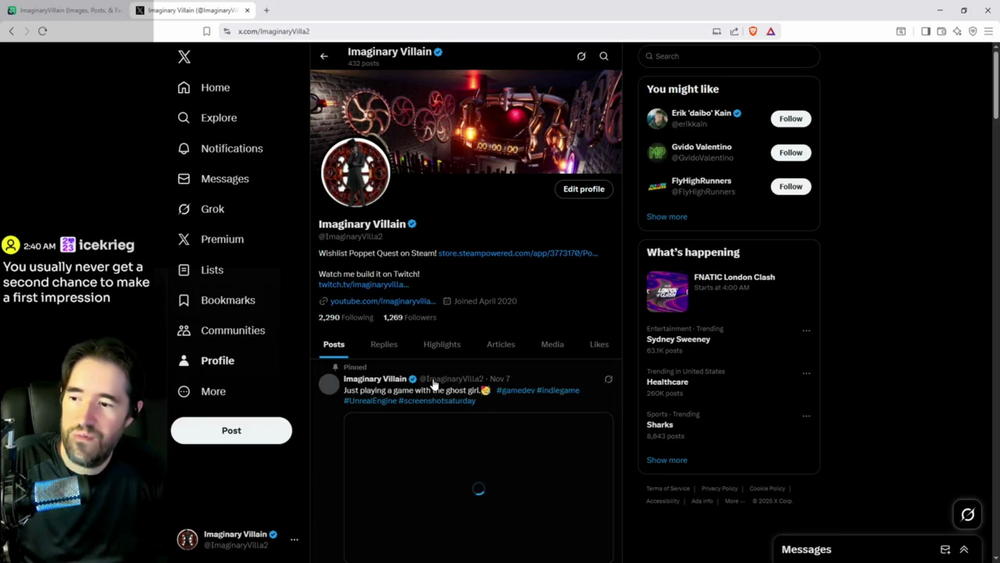
scroll(423, 378, down, 7)
scroll(513, 338, up, 2)
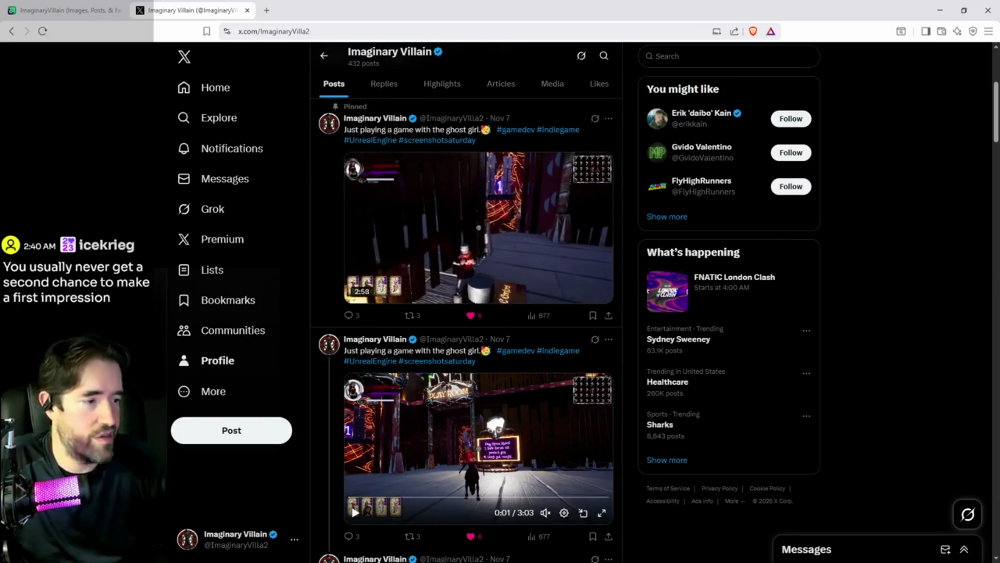
scroll(496, 400, down, 3)
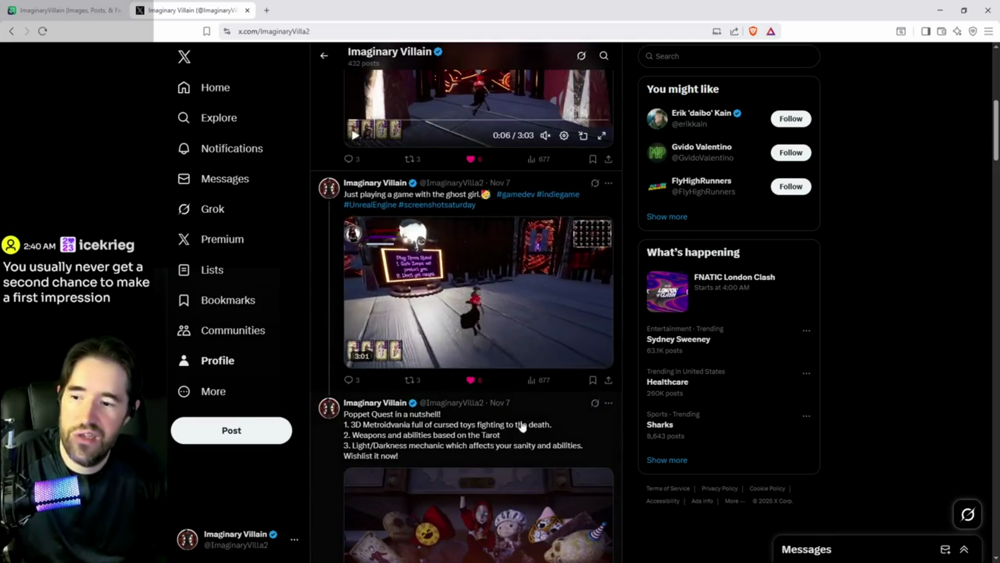
scroll(497, 402, down, 9)
scroll(525, 406, down, 8)
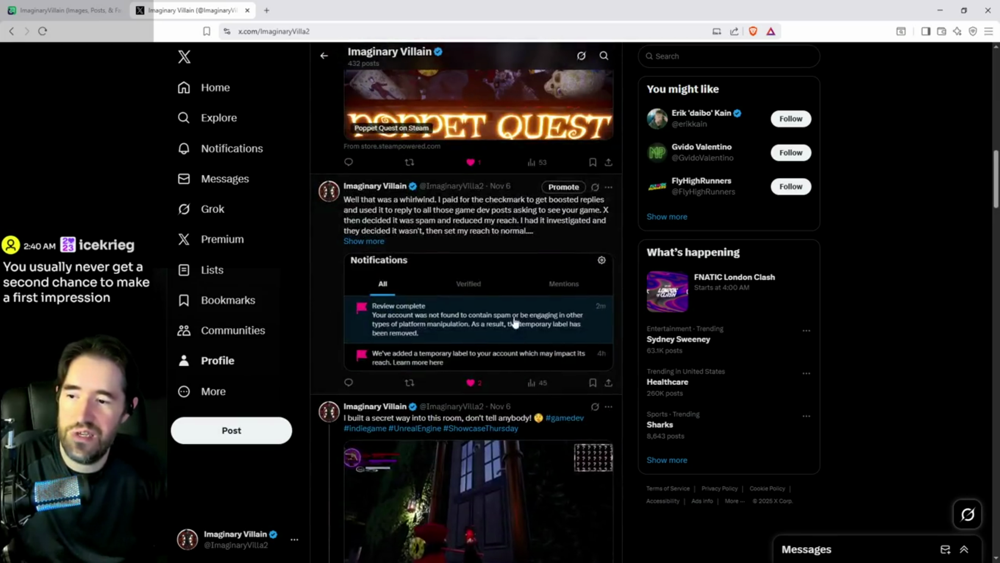
scroll(504, 341, up, 3)
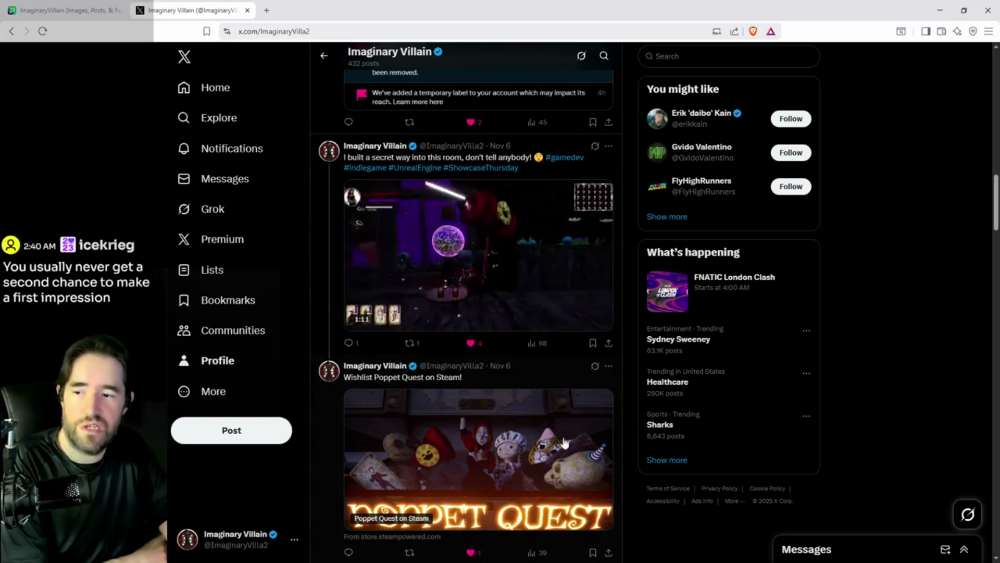
Scroll down to the Poppet Quest posts and back up, then switch to Unreal Editor.
scroll(547, 348, down, 5)
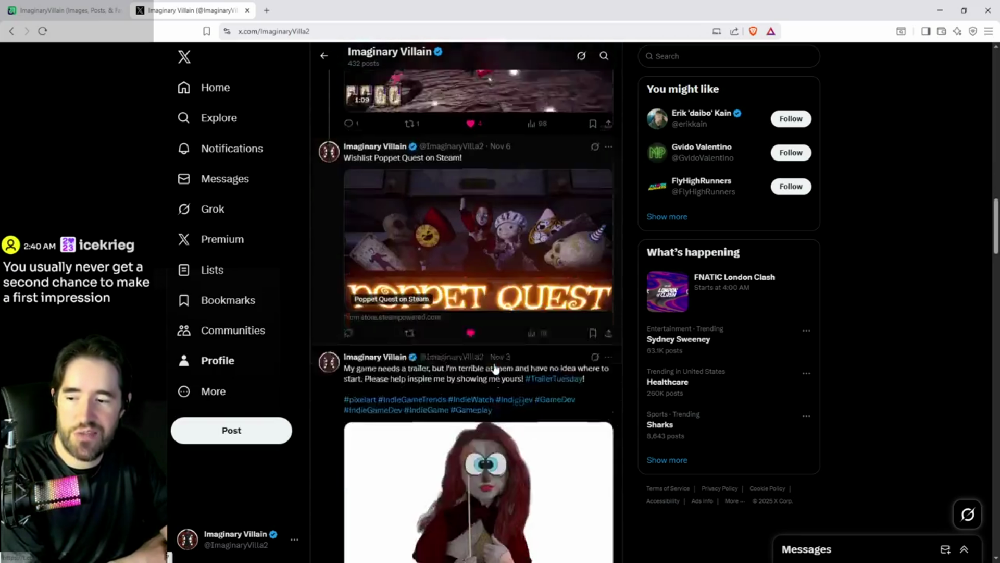
scroll(497, 394, down, 12)
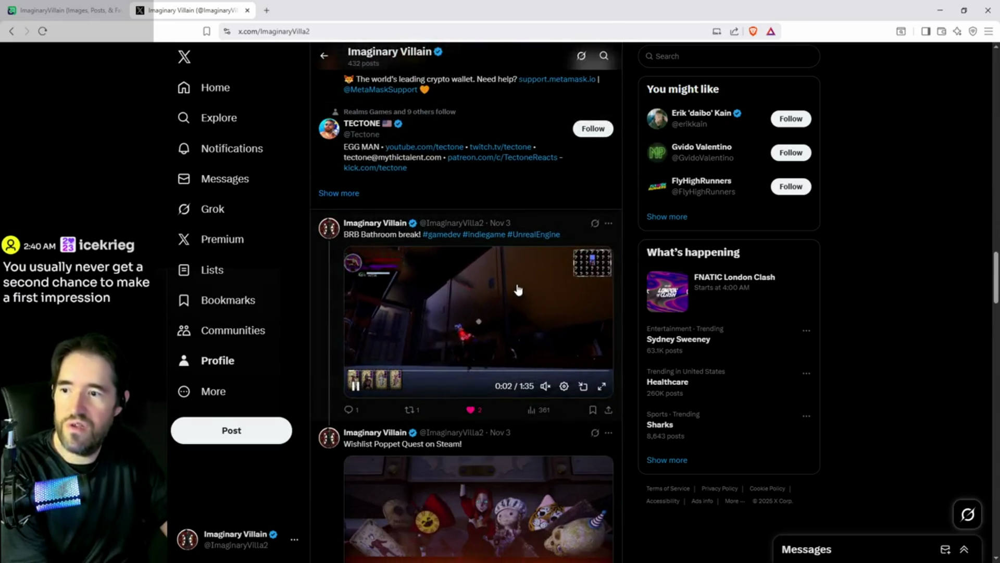
scroll(477, 313, down, 2)
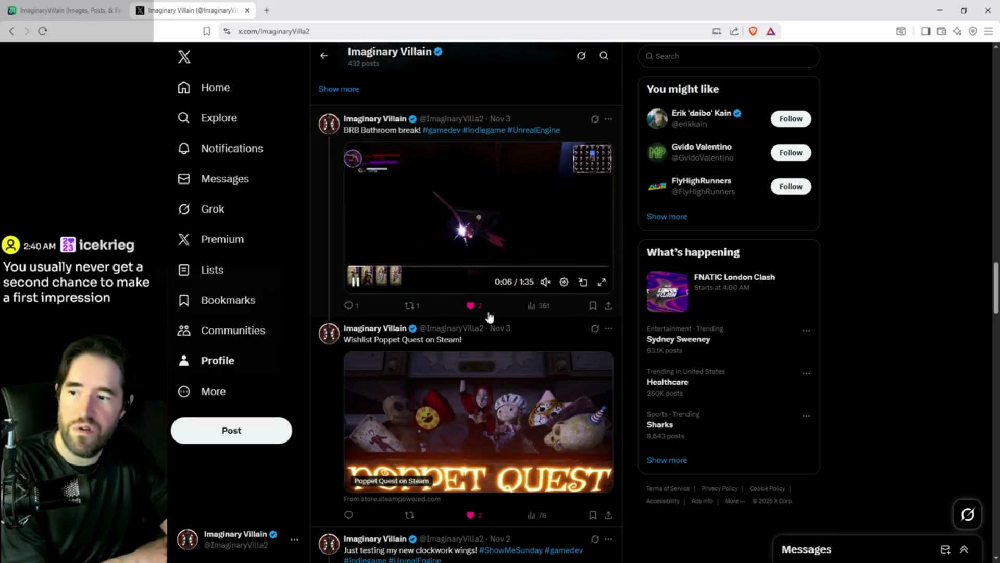
scroll(492, 333, down, 3)
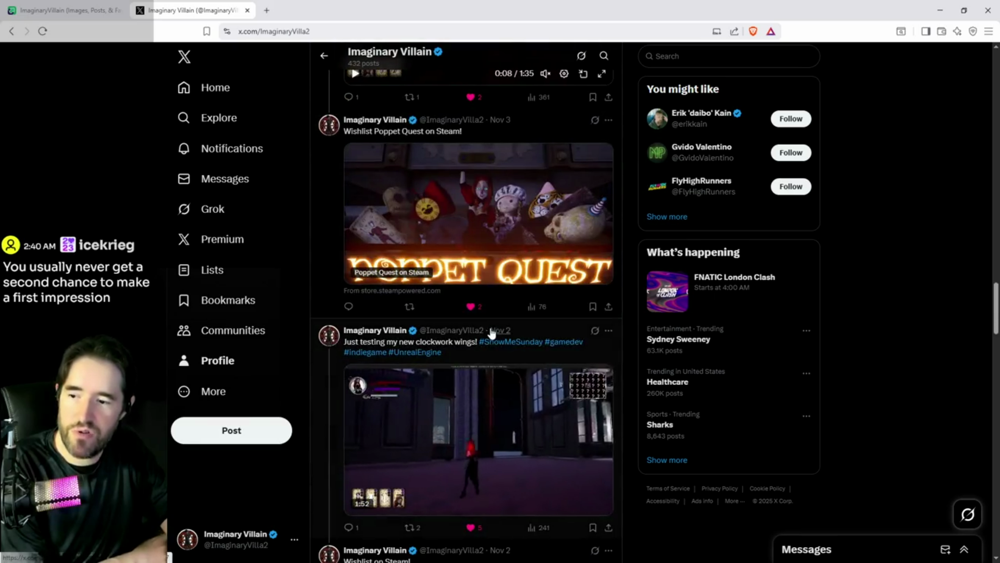
scroll(531, 234, down, 2)
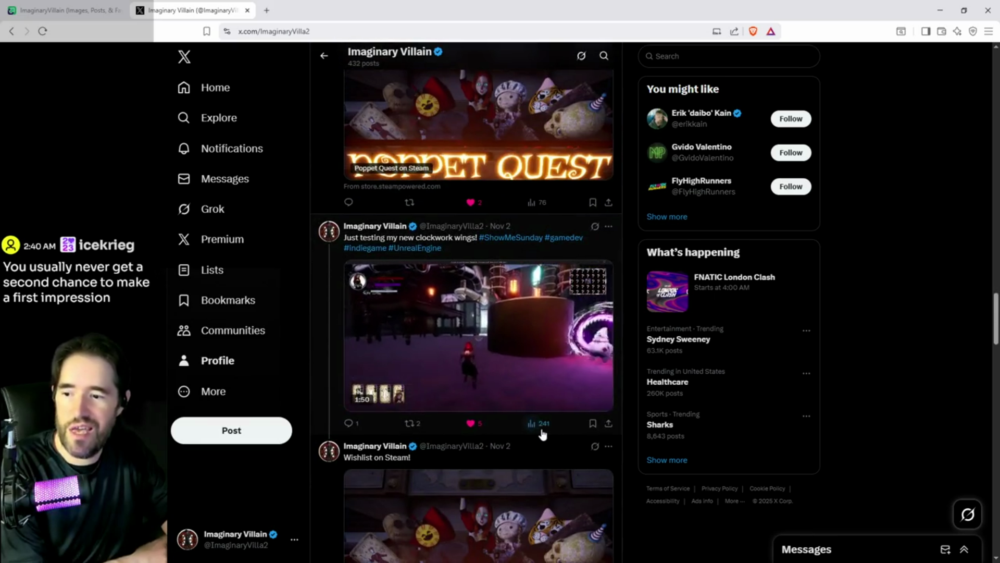
scroll(542, 437, down, 6)
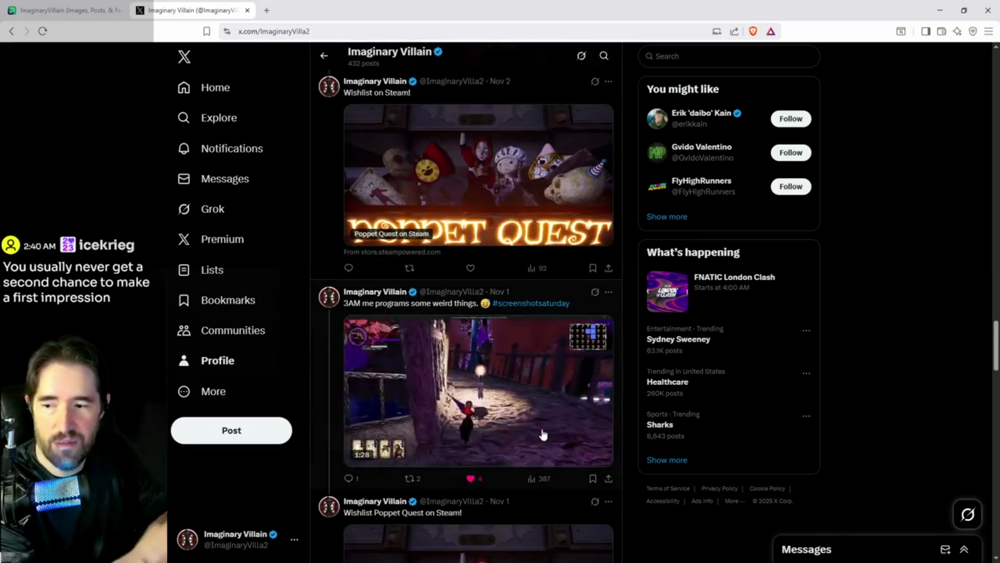
scroll(542, 479, down, 3)
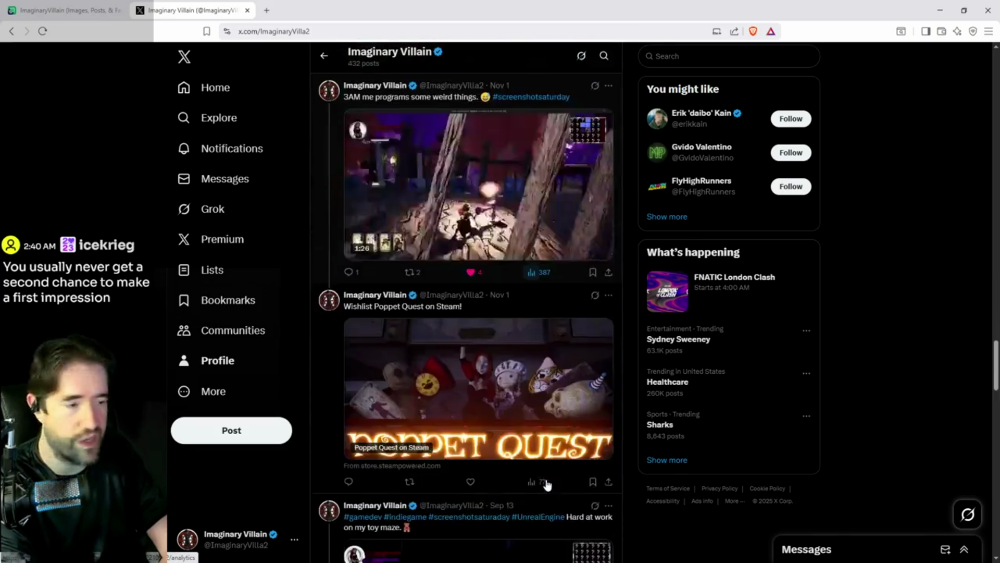
scroll(539, 462, down, 4)
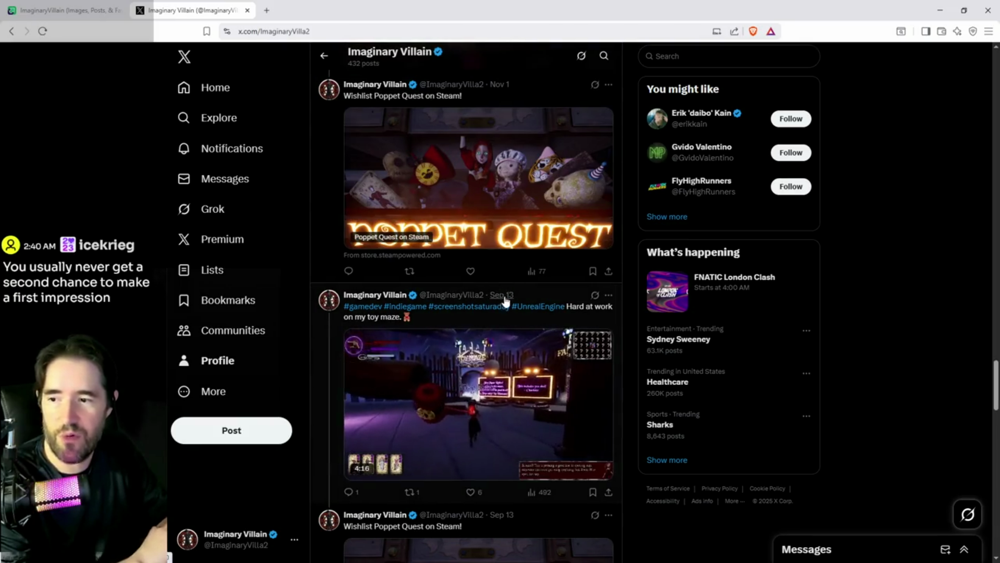
scroll(505, 288, up, 7)
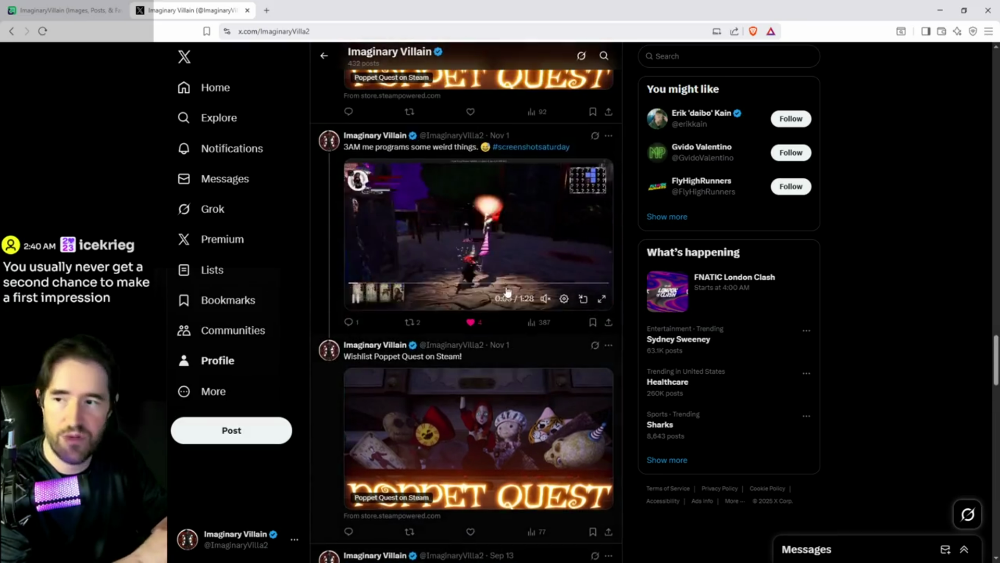
scroll(506, 288, up, 15)
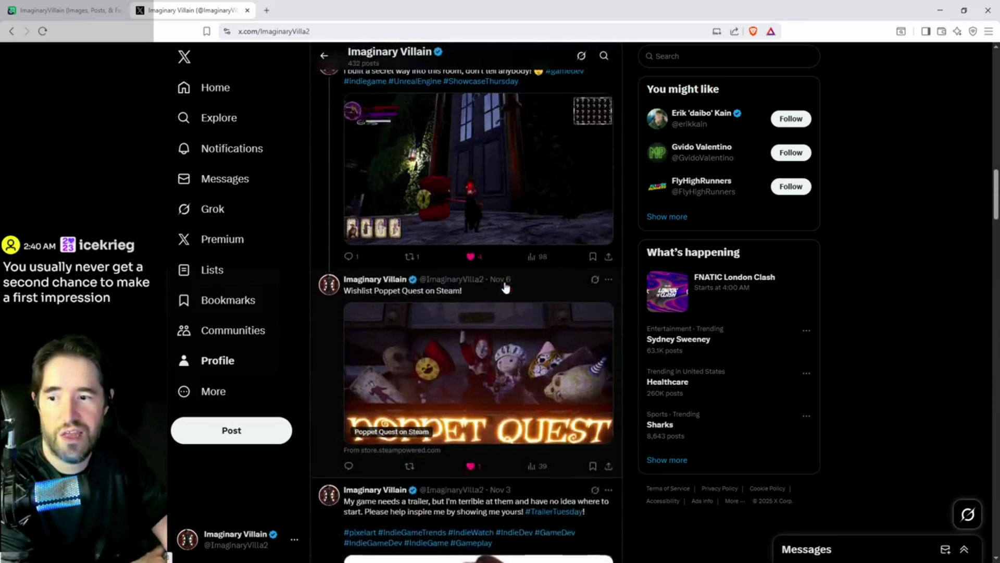
scroll(431, 108, up, 1)
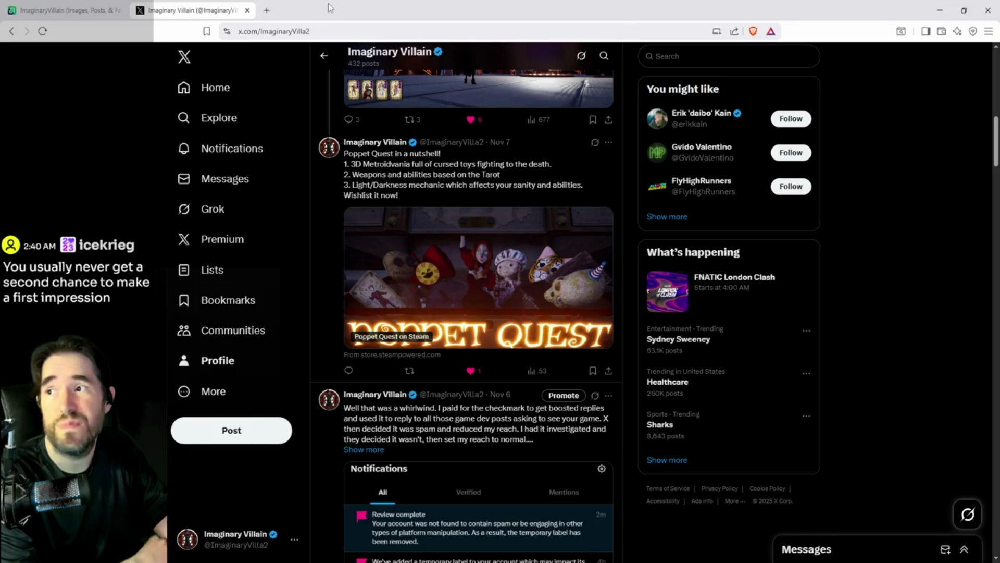
key(alt+Tab)
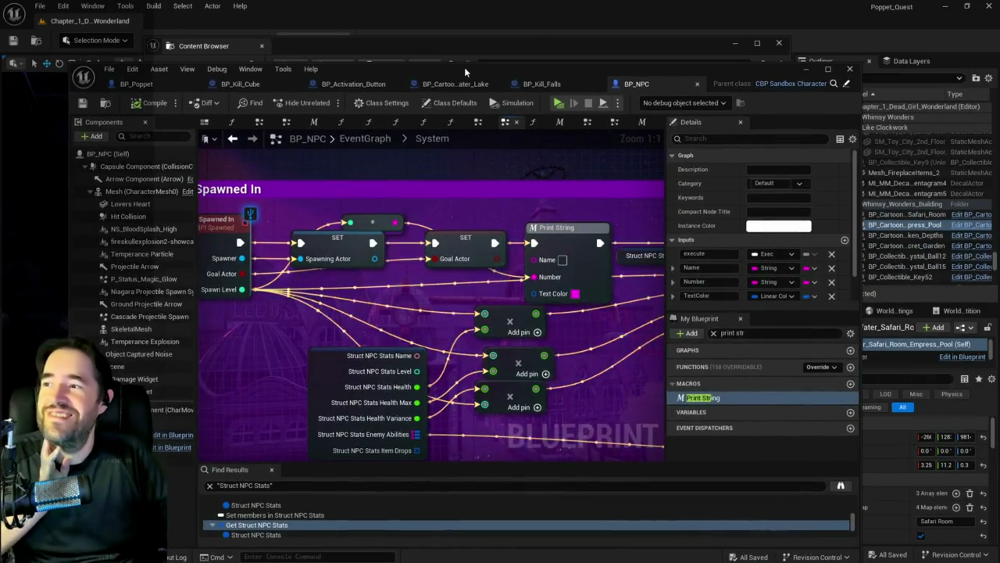
Drag the BP_NPC Blueprint window aside to reveal the Content Browser's Characters folder.
drag(464, 67, 786, 19)
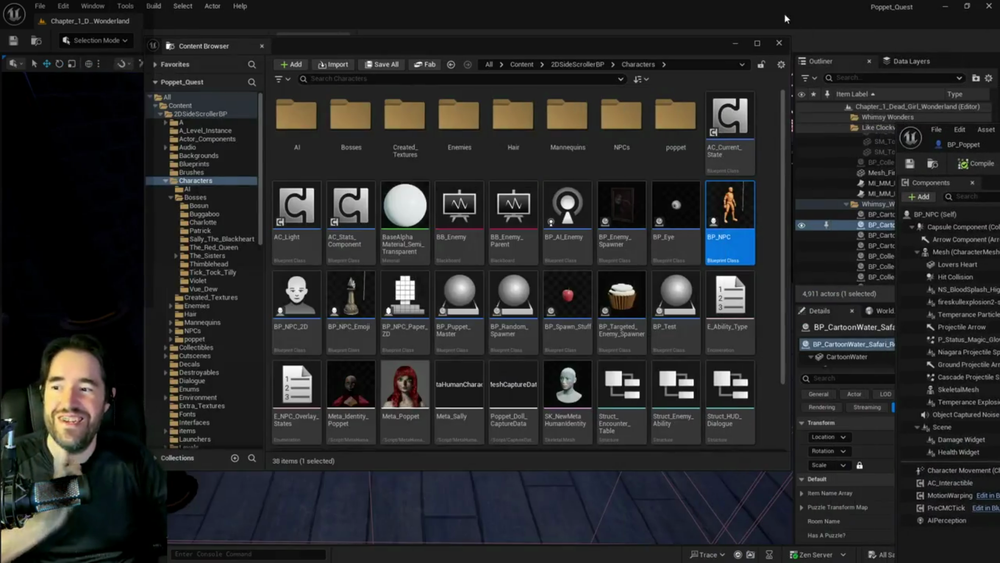
Close the Content Browser and load the DL_Patricks data layer found by searching 'patric'.
key(ctrl+space)
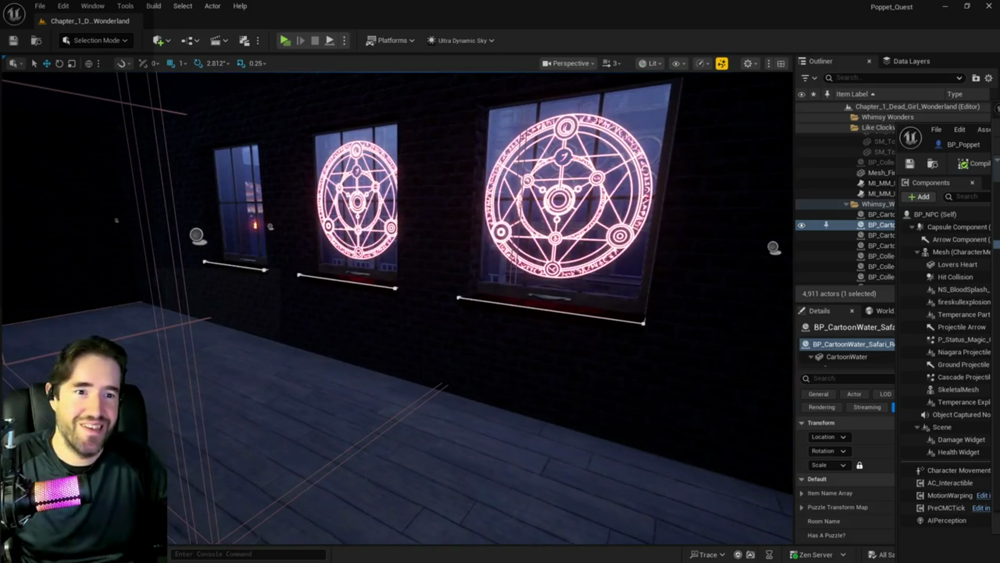
click(866, 77)
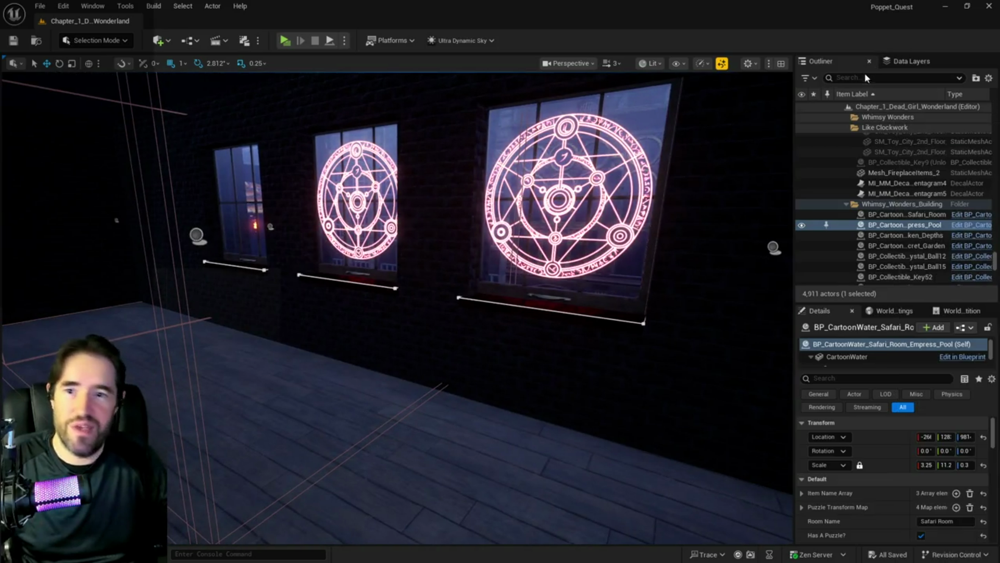
click(910, 60)
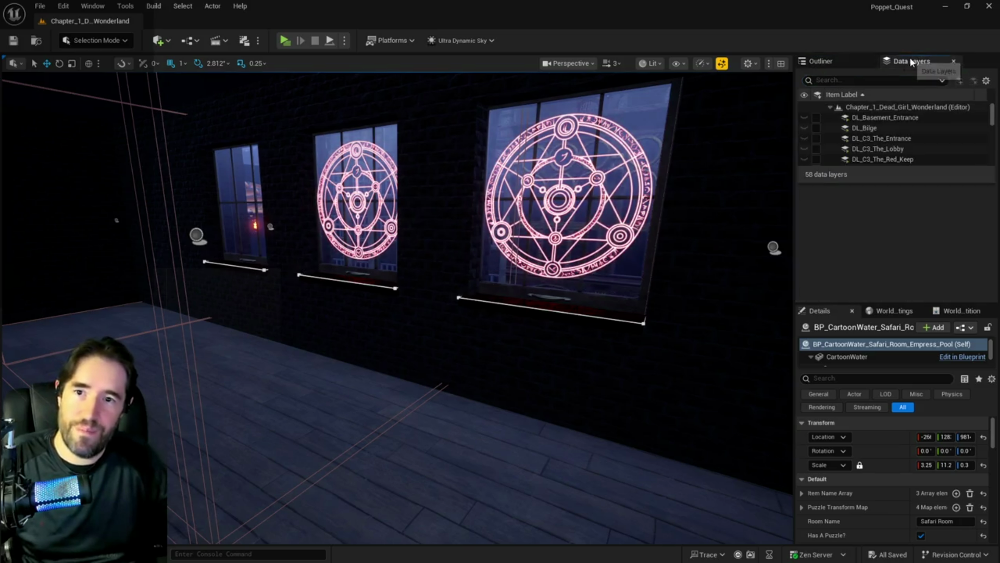
click(880, 79)
text(patric)
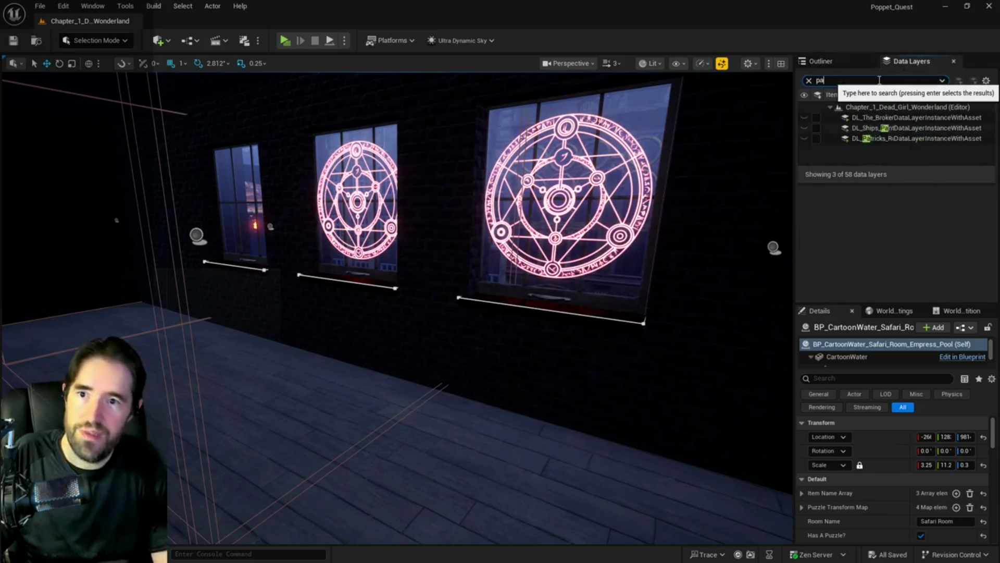
click(816, 117)
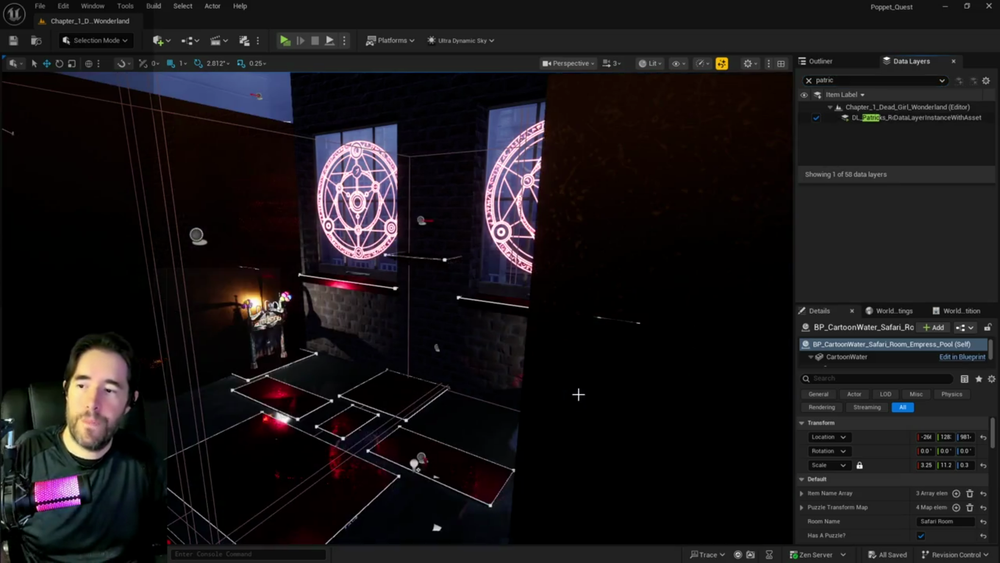
Fly to Patrick's room and select BP_Enemy_Spawner0 in the actor list.
mouse_move(578, 393)
mouse_down()
mouse_move(510, 365)
mouse_move(492, 314)
mouse_up()
click(490, 313)
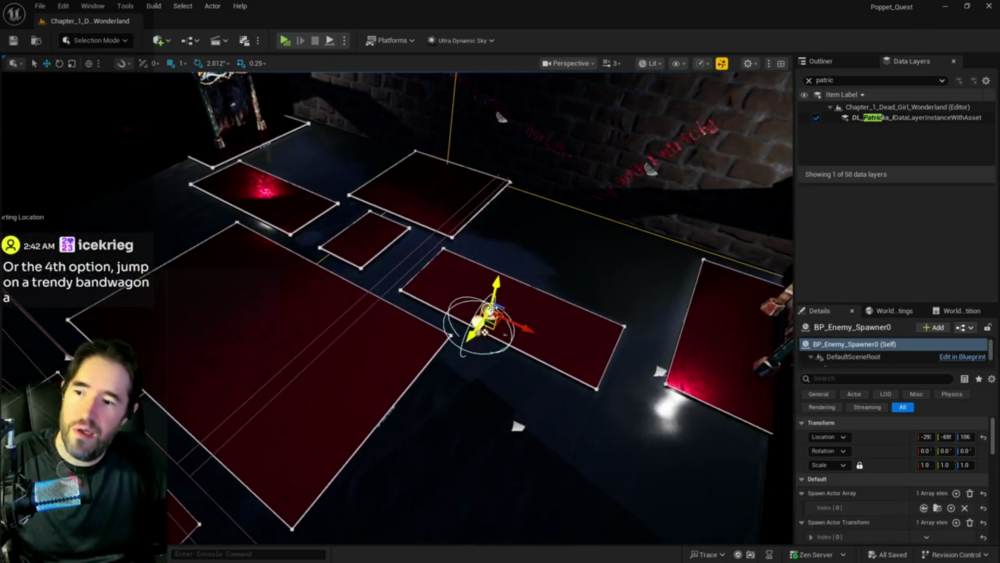
click(822, 62)
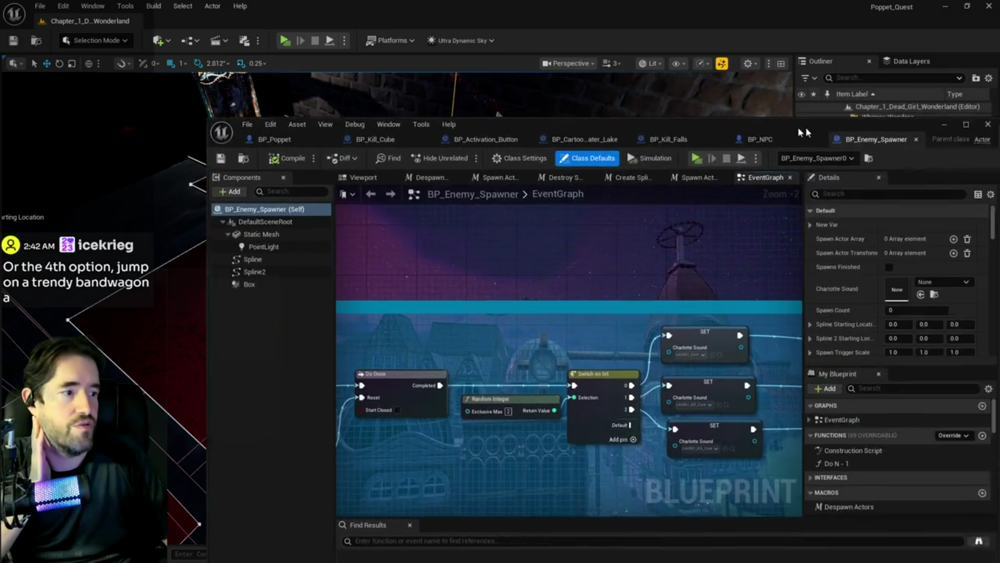
Open the BP_Enemy_Spawner Blueprint and look over its sound and Timeline nodes.
double_click(805, 131)
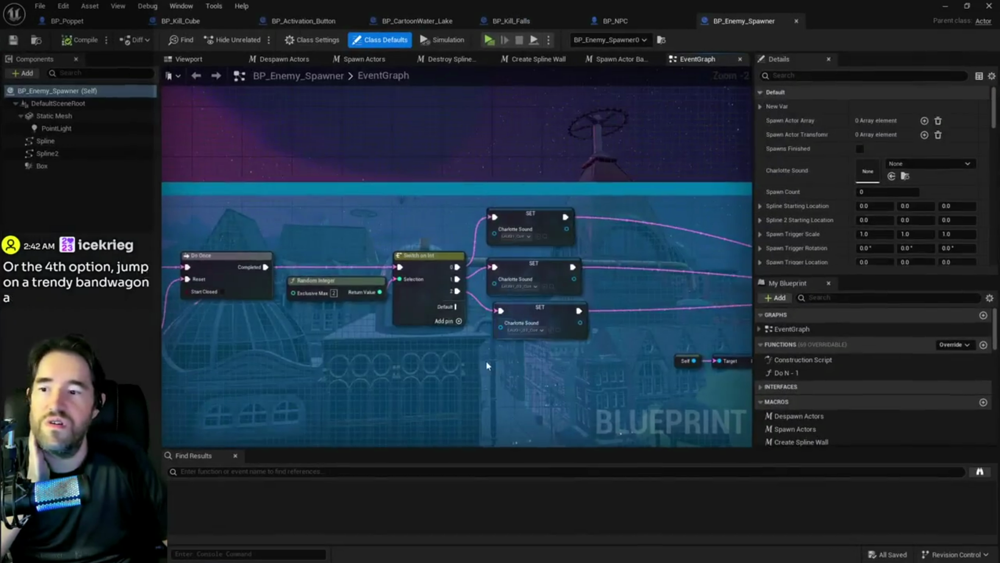
scroll(499, 200, down, 3)
scroll(500, 200, down, 3)
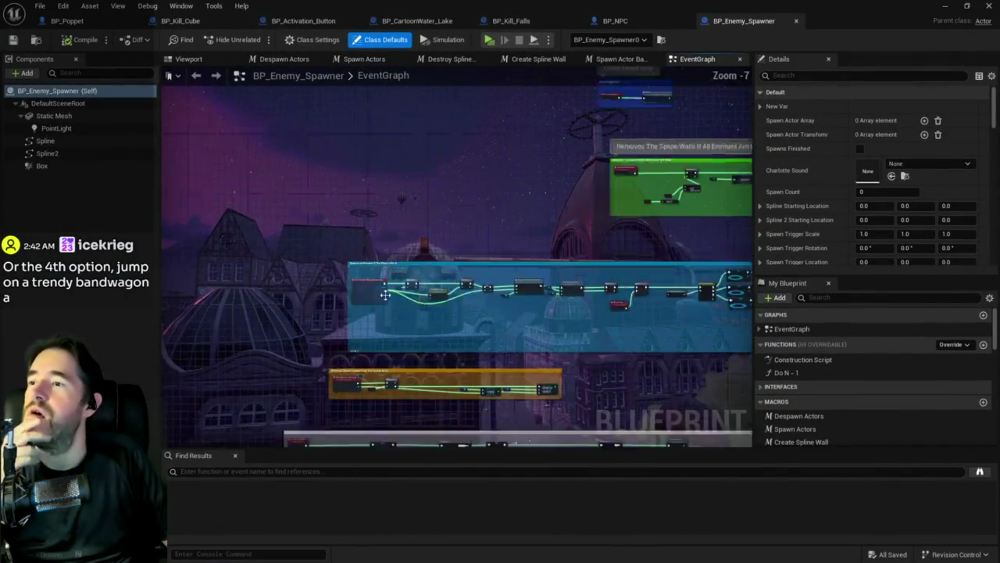
scroll(387, 169, up, 2)
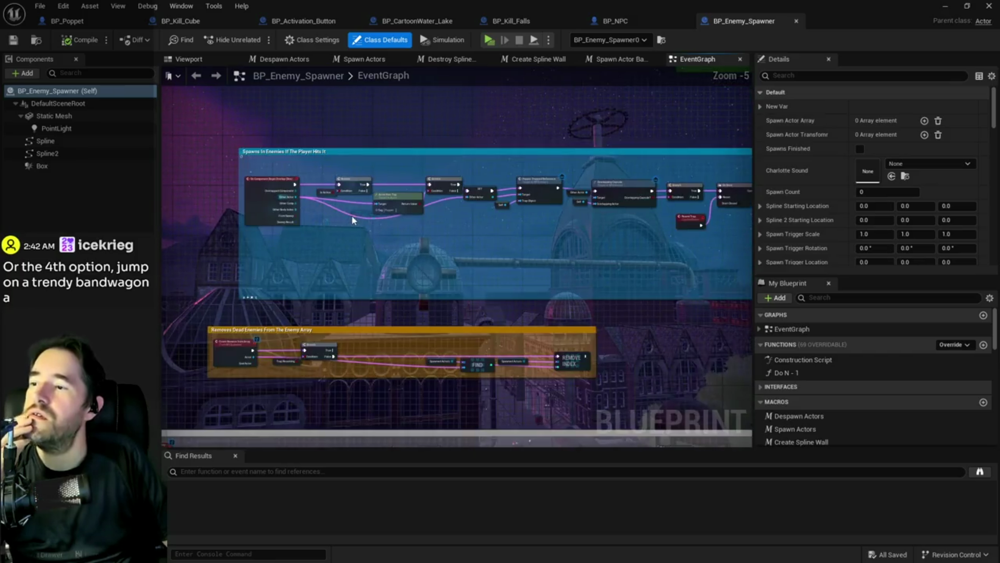
scroll(416, 235, down, 1)
scroll(443, 293, up, 3)
mouse_move(443, 293)
mouse_down()
mouse_move(349, 272)
mouse_move(245, 269)
mouse_up()
scroll(279, 268, down, 2)
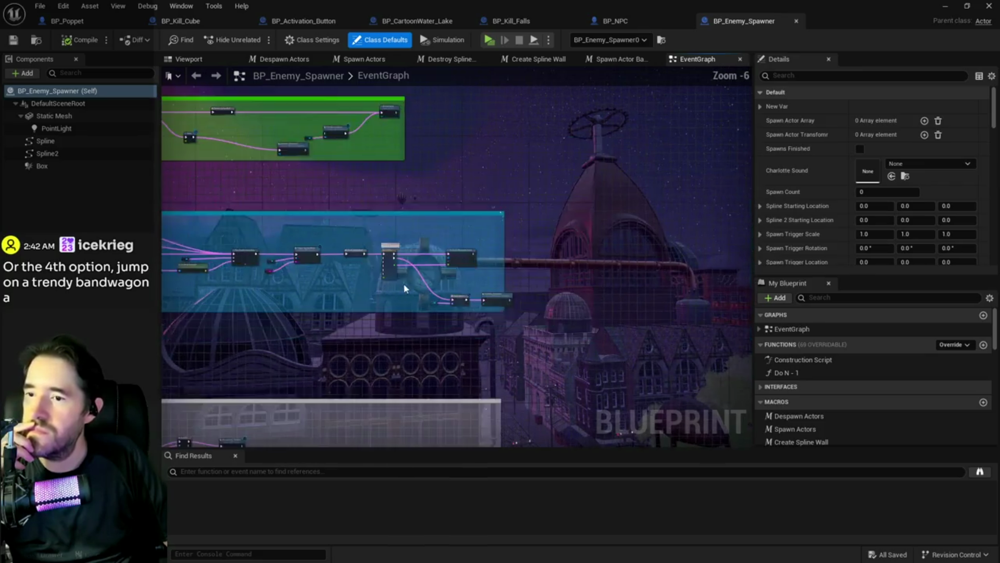
scroll(365, 239, down, 2)
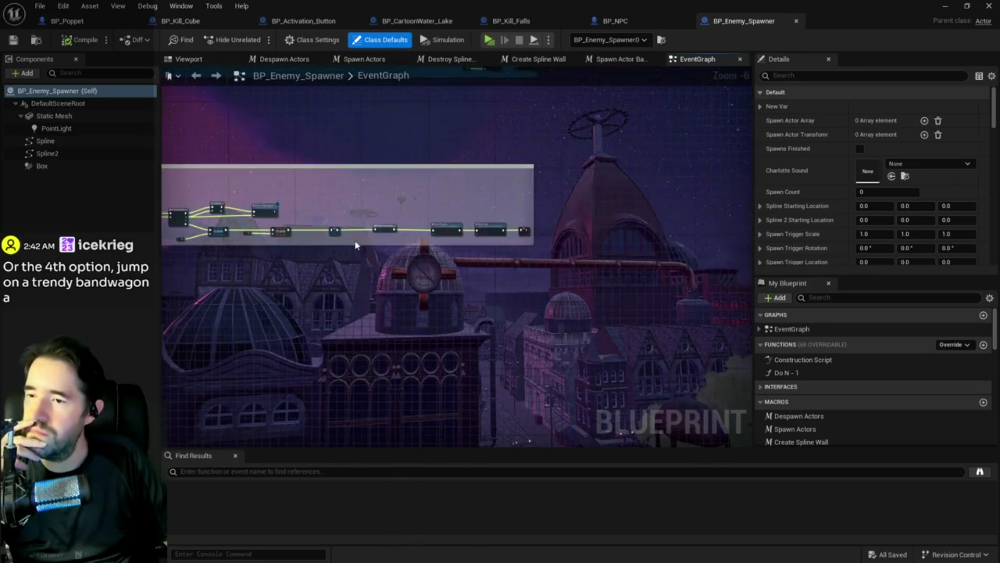
scroll(365, 240, up, 3)
Pan across the Removes Dead Enemies and music logic, then open the Spawn Actors macro graph.
mouse_move(520, 261)
mouse_down()
mouse_move(573, 255)
mouse_move(368, 246)
mouse_move(404, 269)
mouse_up()
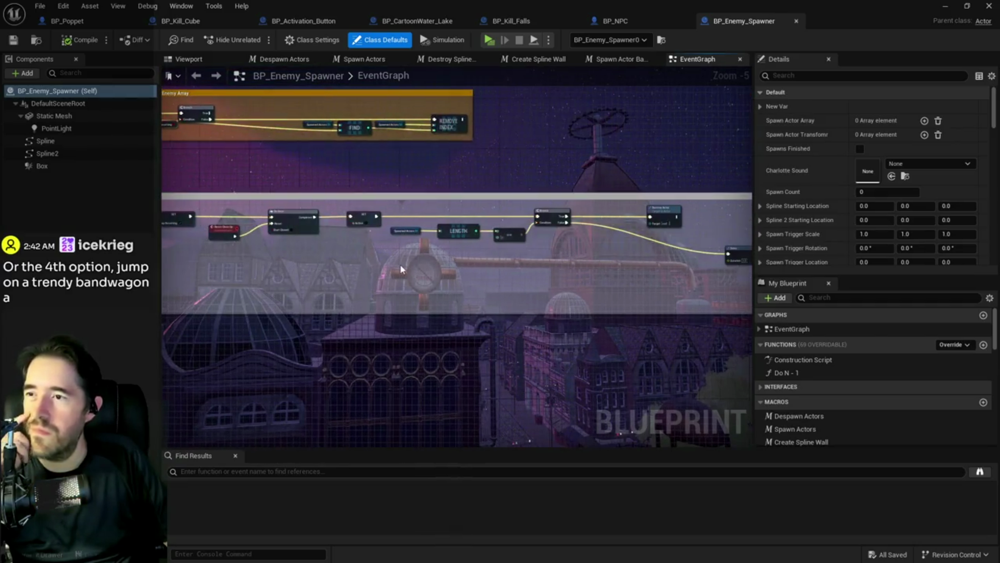
scroll(433, 311, down, 2)
scroll(241, 242, up, 3)
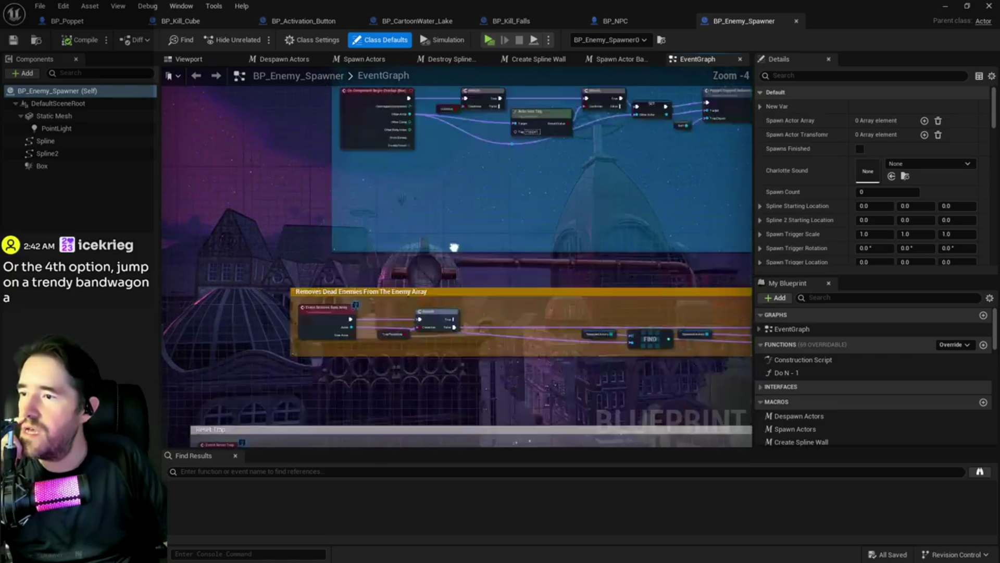
drag(576, 245, 172, 242)
drag(396, 245, 230, 261)
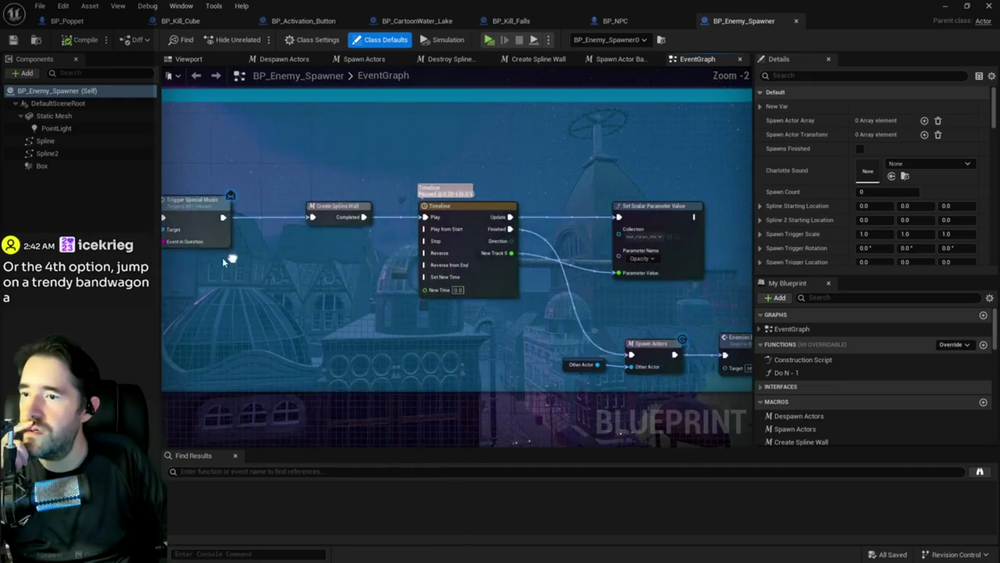
scroll(495, 282, up, 2)
drag(495, 282, 567, 209)
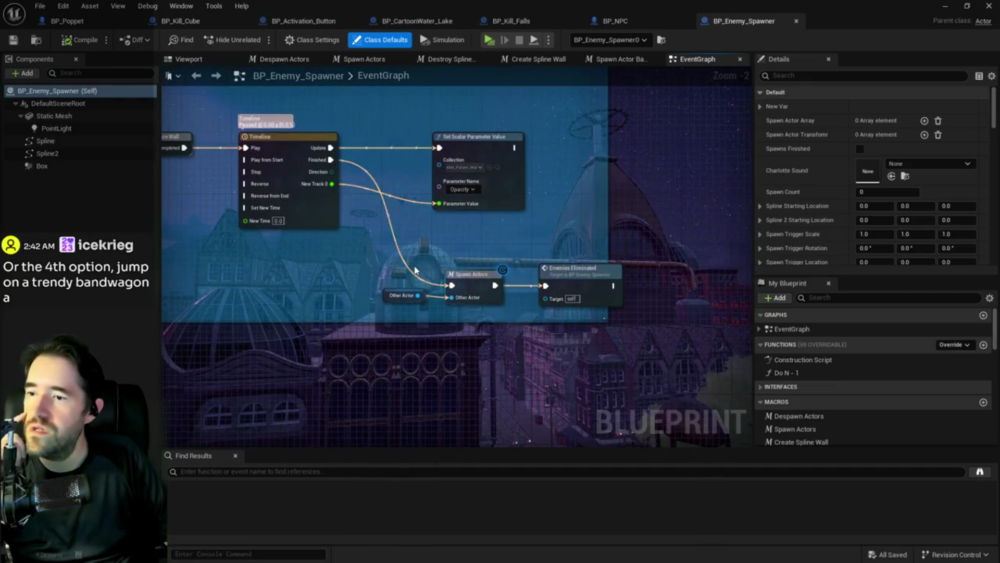
scroll(485, 285, up, 1)
double_click(486, 285)
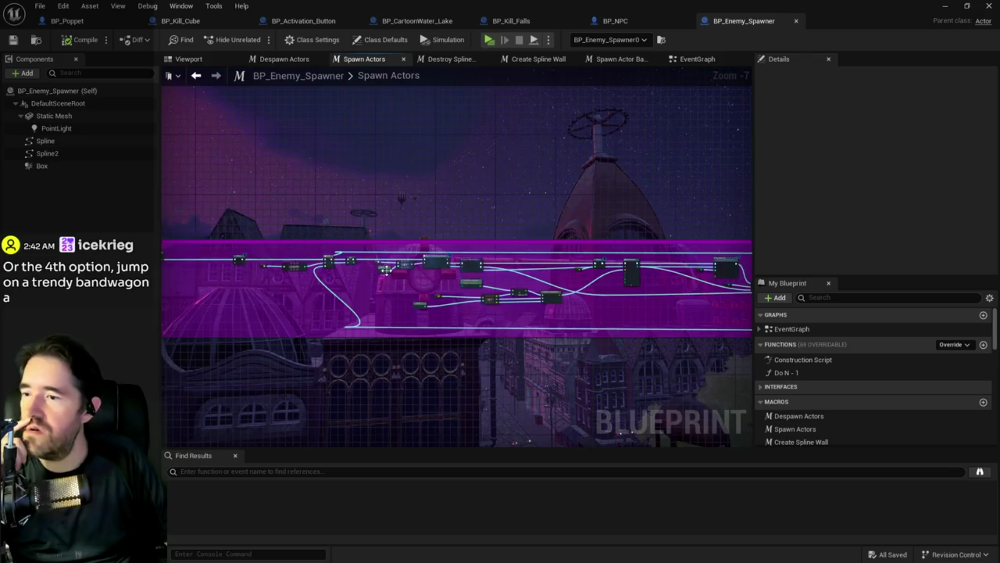
scroll(511, 203, up, 2)
mouse_move(513, 208)
mouse_down()
mouse_move(659, 224)
mouse_move(418, 225)
mouse_up()
scroll(642, 219, up, 2)
click(354, 214)
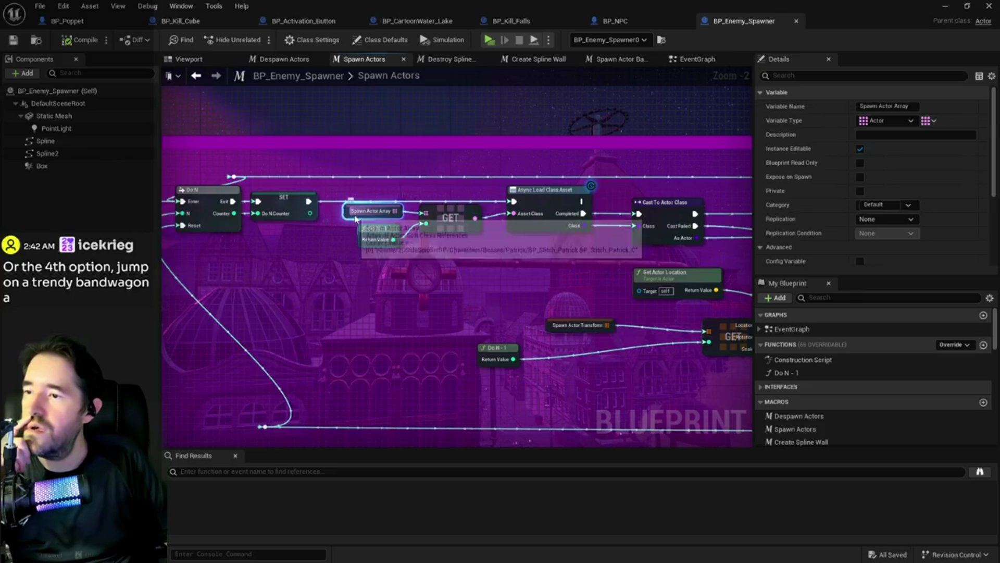
scroll(822, 186, down, 3)
scroll(822, 185, down, 2)
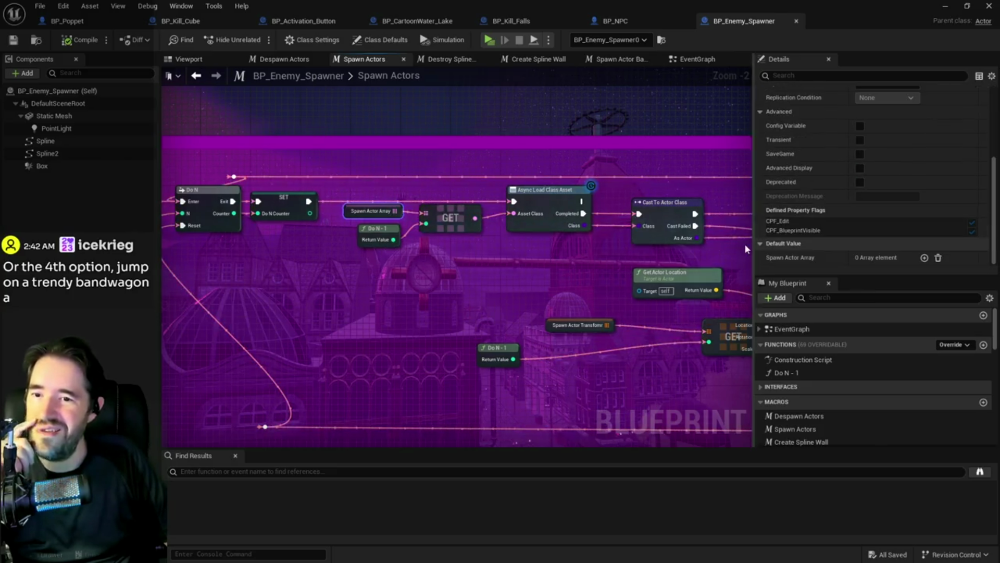
mouse_move(470, 278)
mouse_down()
mouse_move(458, 255)
mouse_move(557, 232)
mouse_move(687, 255)
mouse_up()
mouse_move(320, 263)
mouse_down()
mouse_move(548, 263)
mouse_move(422, 222)
mouse_move(533, 232)
mouse_up()
right_click(533, 231)
scroll(553, 245, down, 2)
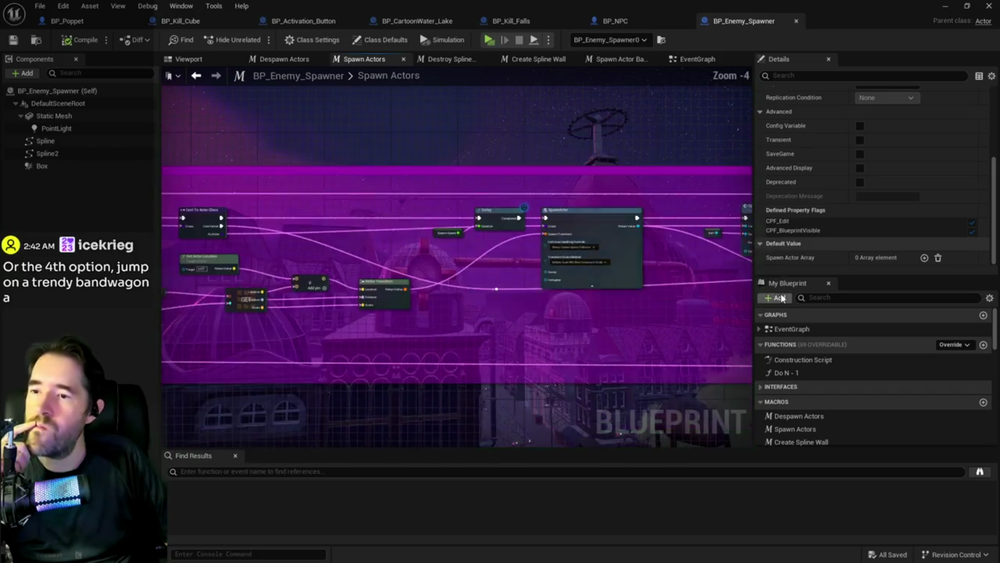
key(Escape)
mouse_move(593, 289)
mouse_down()
mouse_move(490, 281)
mouse_move(573, 276)
mouse_move(545, 267)
mouse_move(563, 254)
mouse_move(632, 268)
mouse_move(521, 292)
mouse_move(392, 352)
mouse_move(309, 289)
mouse_up()
scroll(599, 292, up, 3)
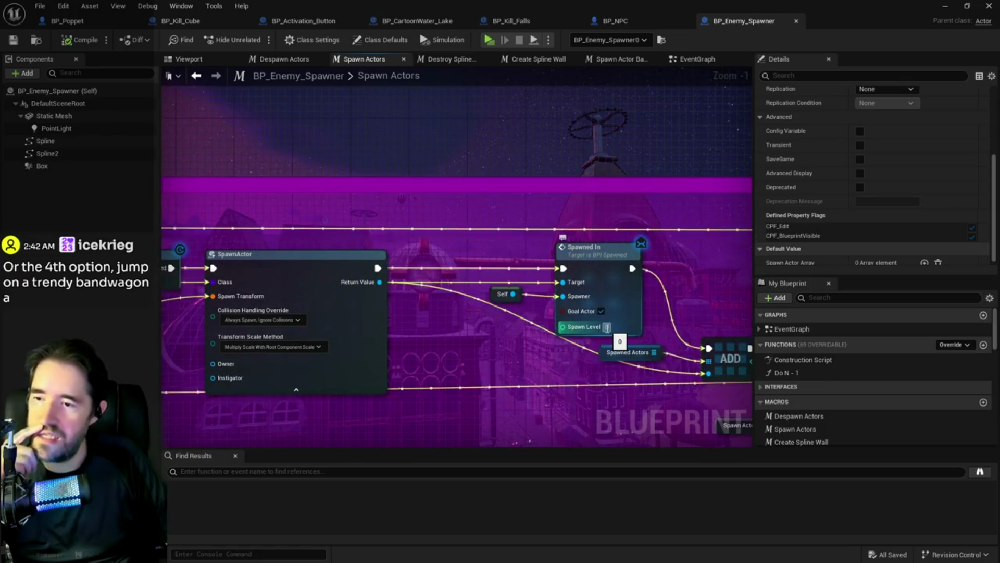
mouse_move(550, 391)
mouse_down()
mouse_move(624, 377)
mouse_move(915, 371)
mouse_up()
drag(359, 357, 642, 430)
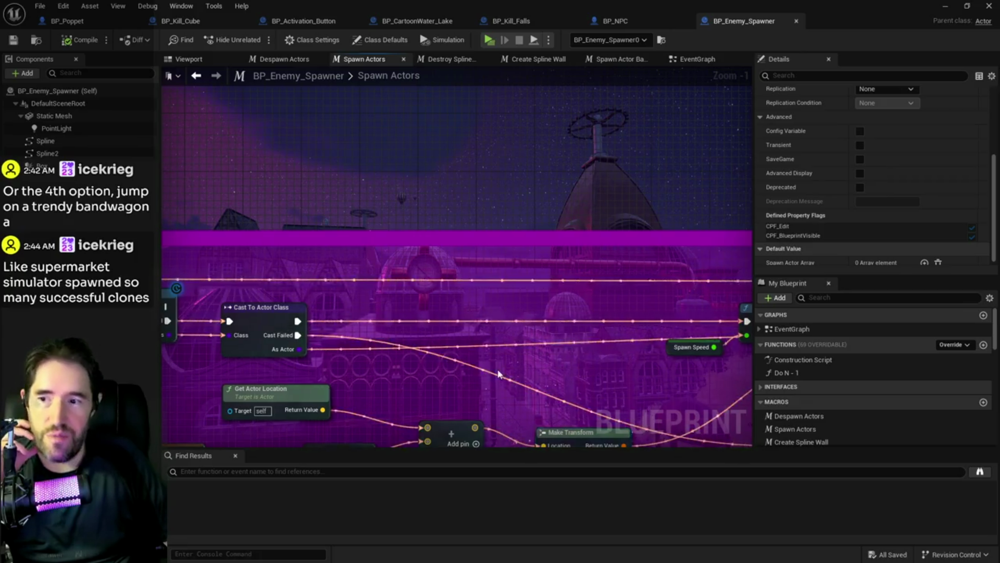
scroll(642, 430, down, 2)
drag(642, 430, 714, 339)
scroll(604, 330, up, 3)
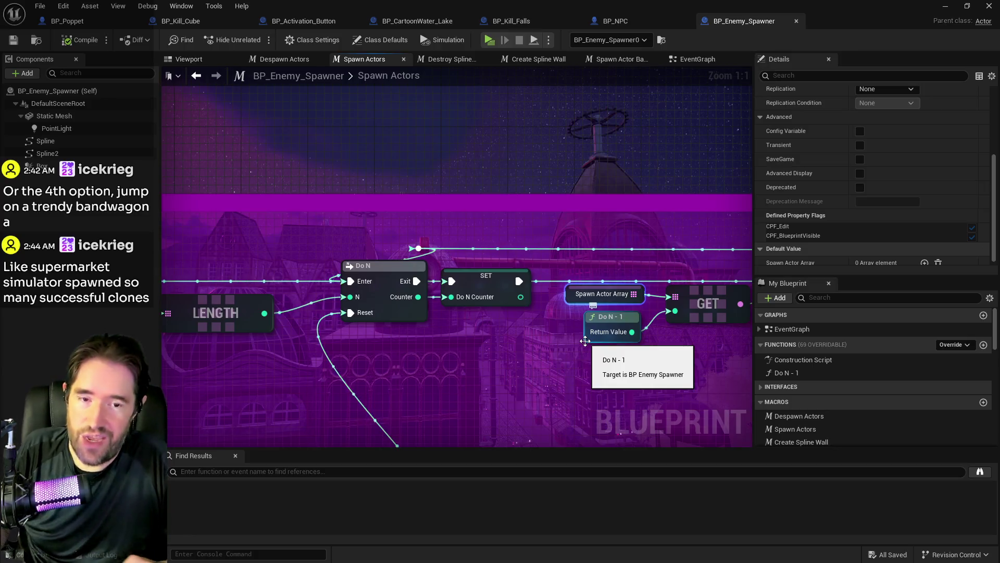
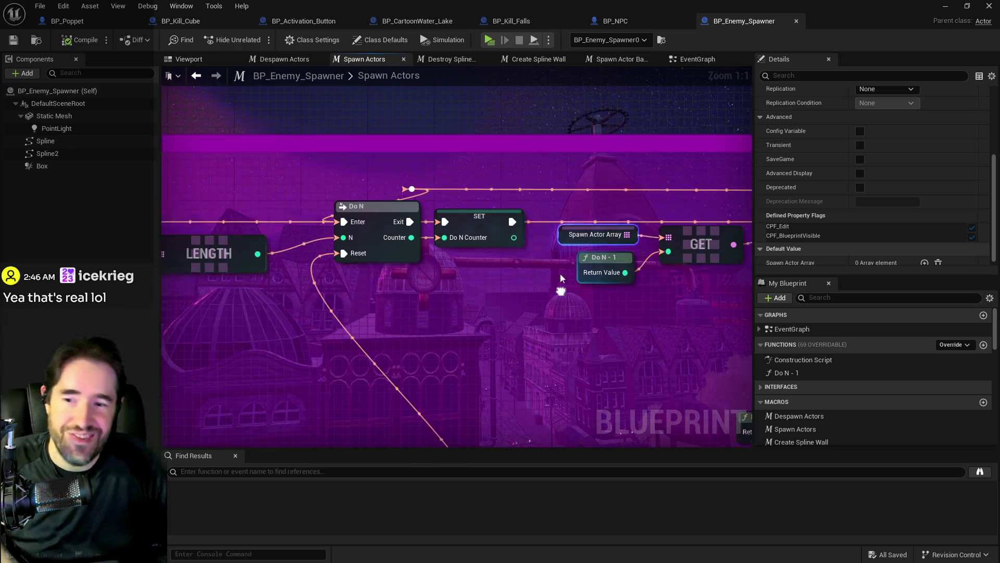
Create a new variable, NewVar_0, from the My Blueprint + Add list.
click(769, 301)
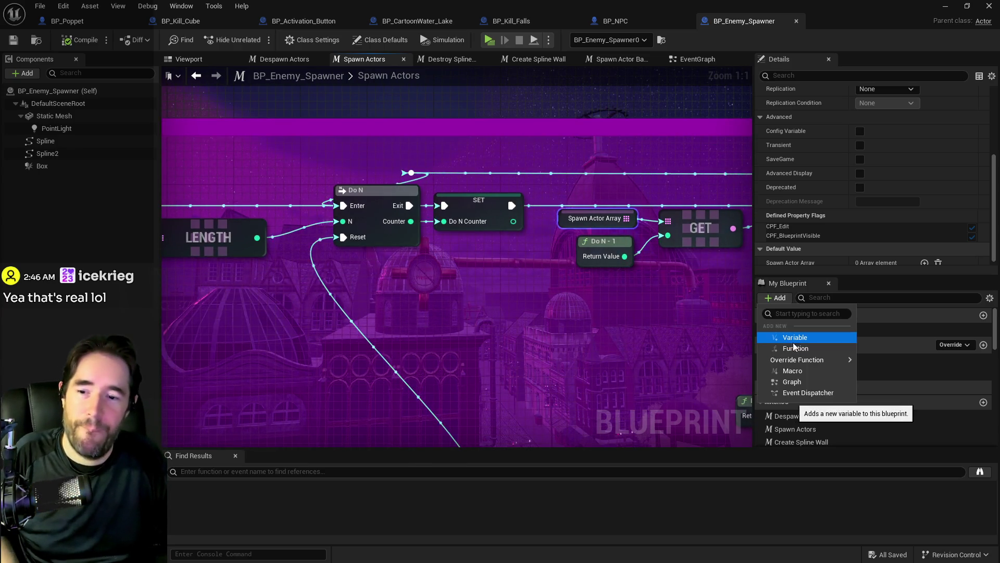
click(789, 338)
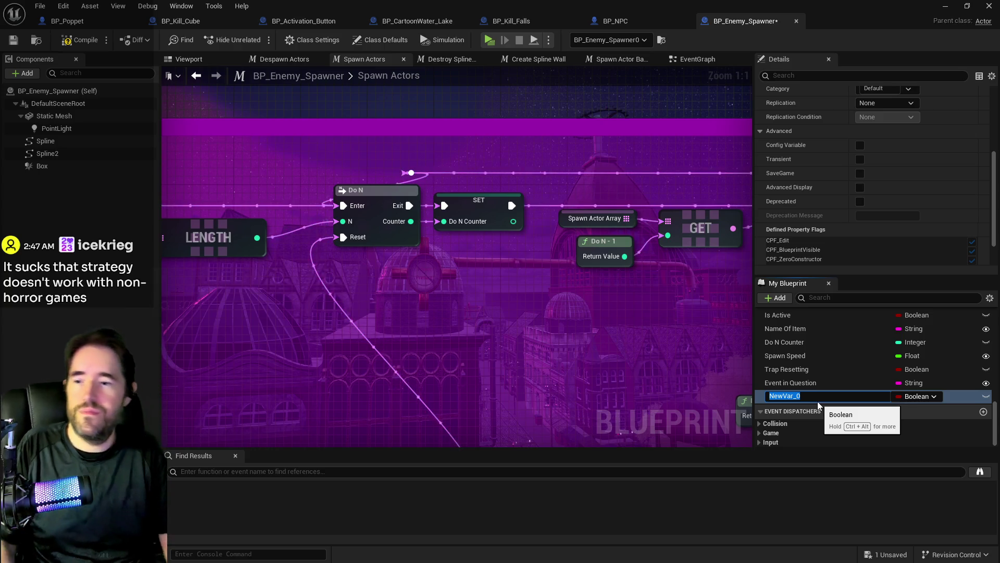
Pan the graph and search the add list for 'struct npc', closing it without adding anything.
mouse_move(719, 380)
mouse_down()
mouse_move(598, 377)
mouse_move(558, 349)
mouse_move(598, 363)
mouse_move(411, 375)
mouse_up()
scroll(412, 375, down, 4)
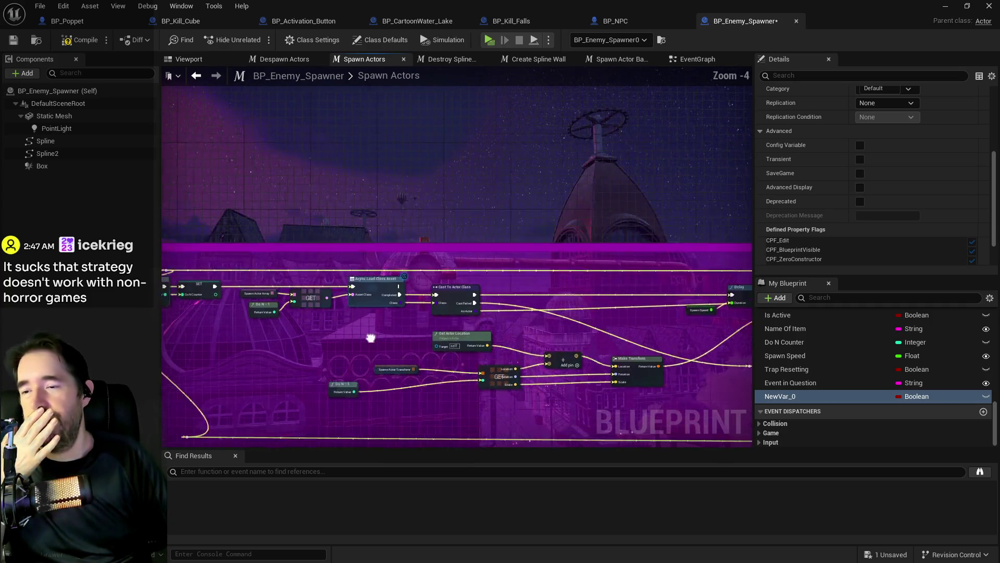
mouse_move(446, 316)
mouse_down()
mouse_move(476, 289)
mouse_move(539, 295)
mouse_move(564, 283)
mouse_move(431, 280)
mouse_up()
scroll(495, 302, up, 2)
scroll(564, 283, down, 1)
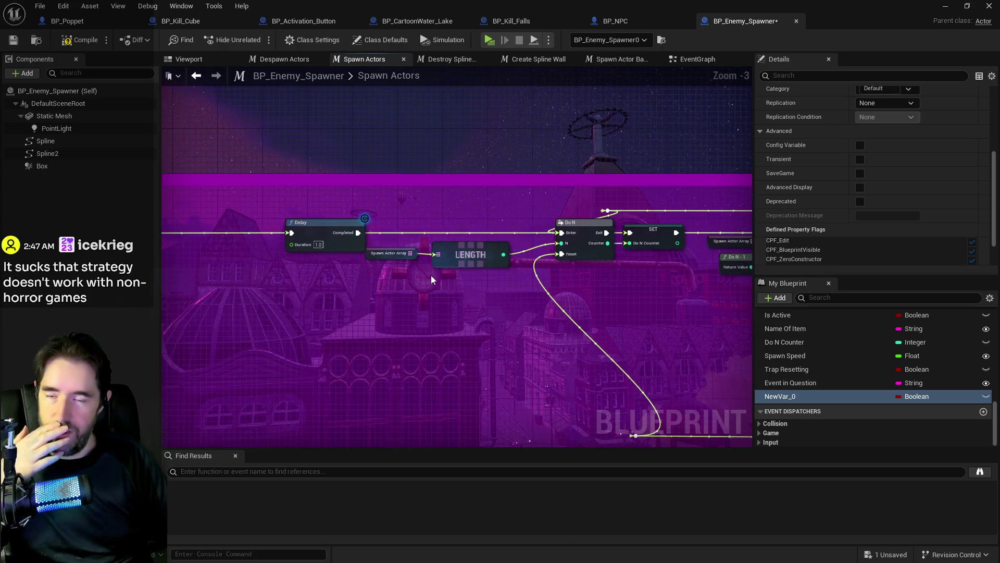
click(774, 299)
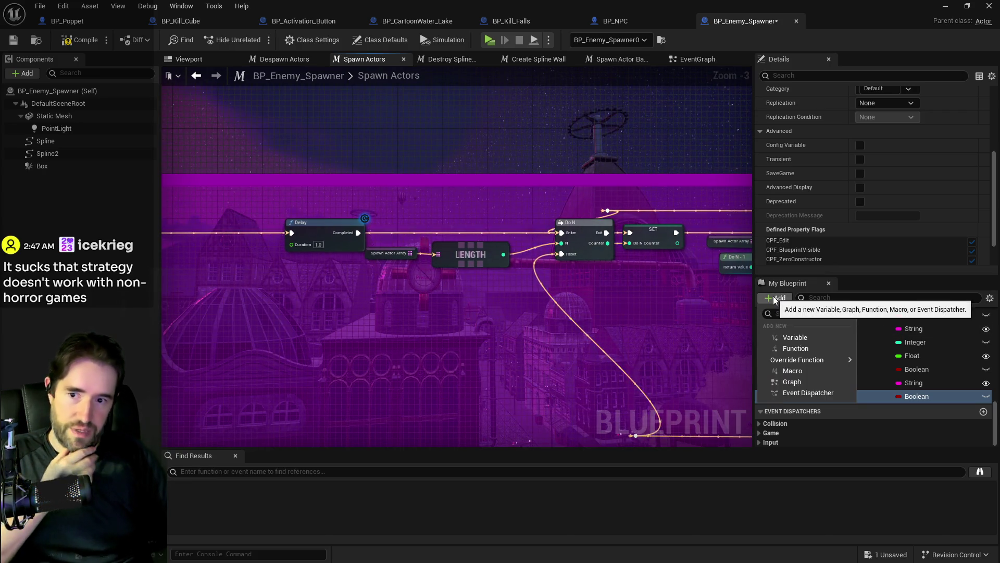
text(struct npc)
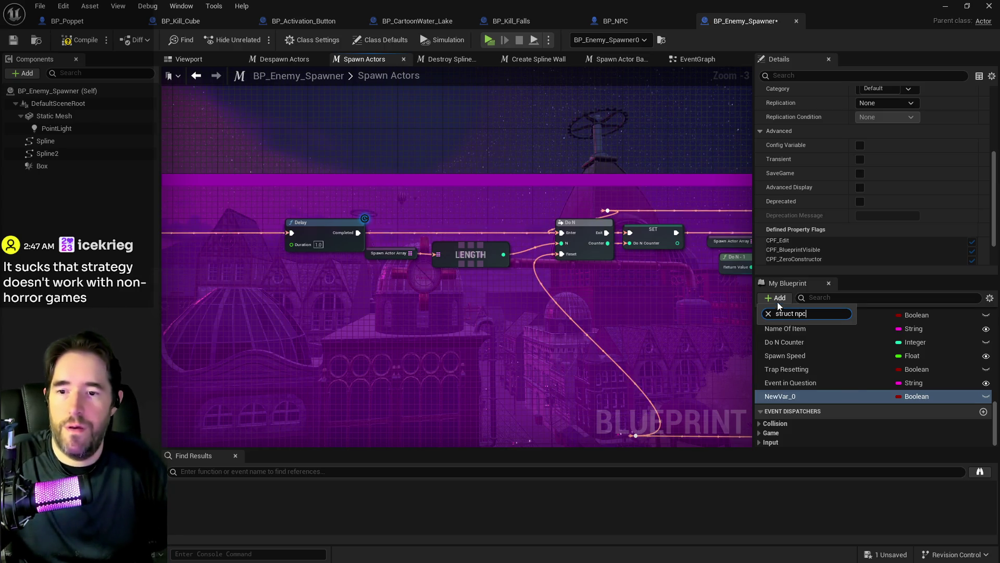
click(776, 298)
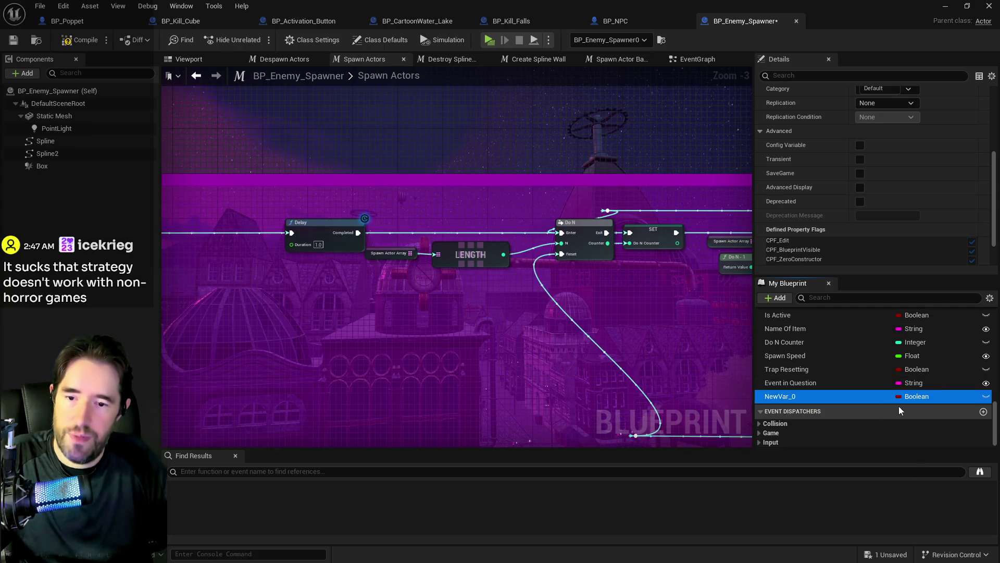
Rename NewVar_0 to 'Struct NPC' and tick Instance Editable and Expose on Spawn.
key(F2)
scroll(873, 157, up, 5)
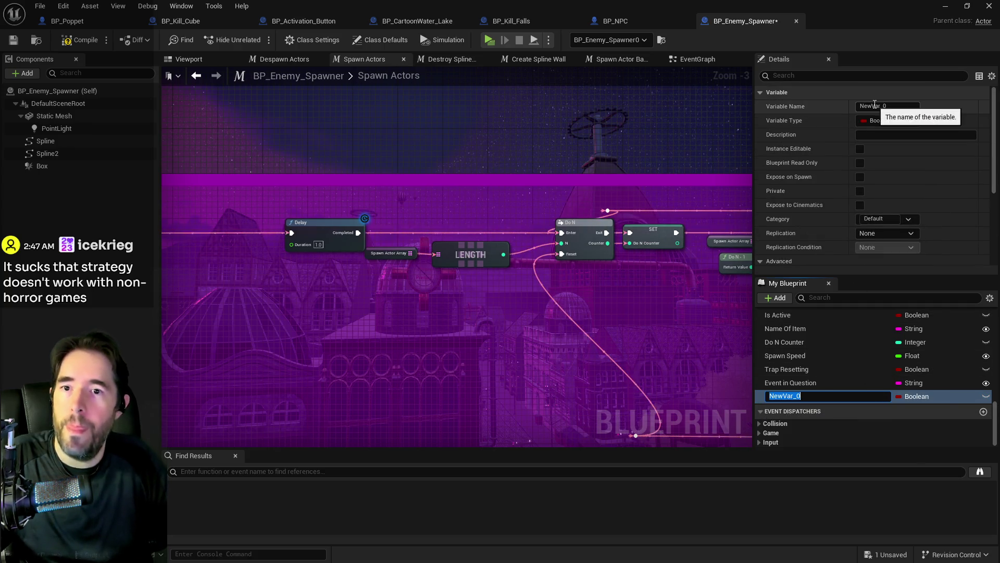
click(885, 105)
text(Strucc)
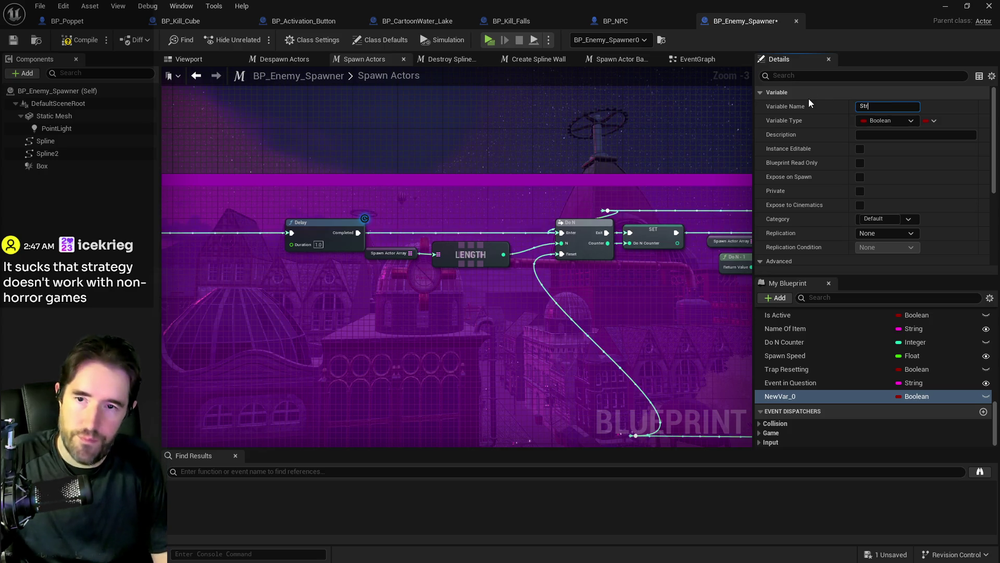
key(BackSpace)
text(t)
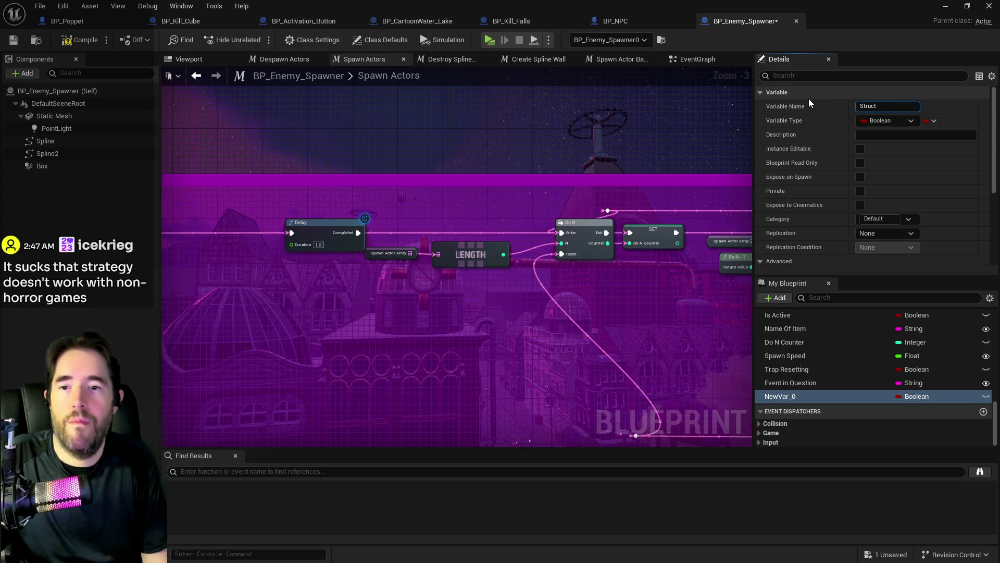
text( NPC)
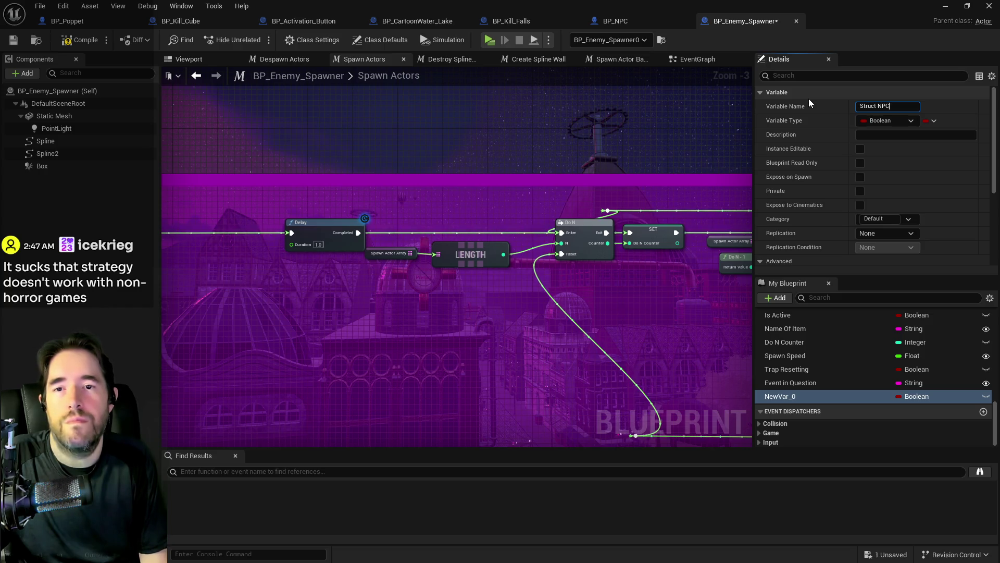
key(Return)
click(859, 149)
click(860, 178)
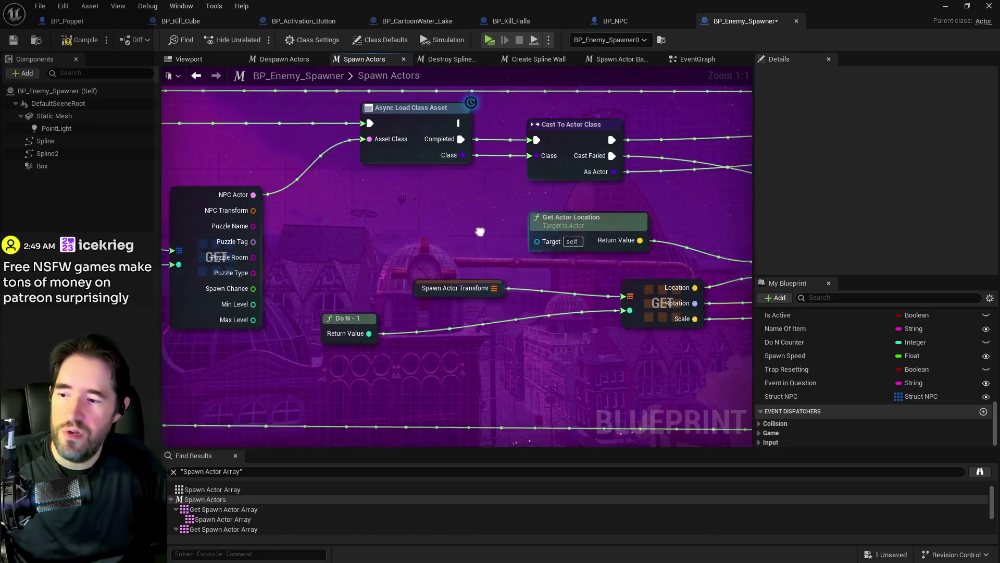
Marquee-select the Struct NPC, Do N - 1 and GET nodes.
mouse_move(231, 180)
mouse_down()
mouse_move(313, 229)
mouse_move(376, 305)
mouse_up()
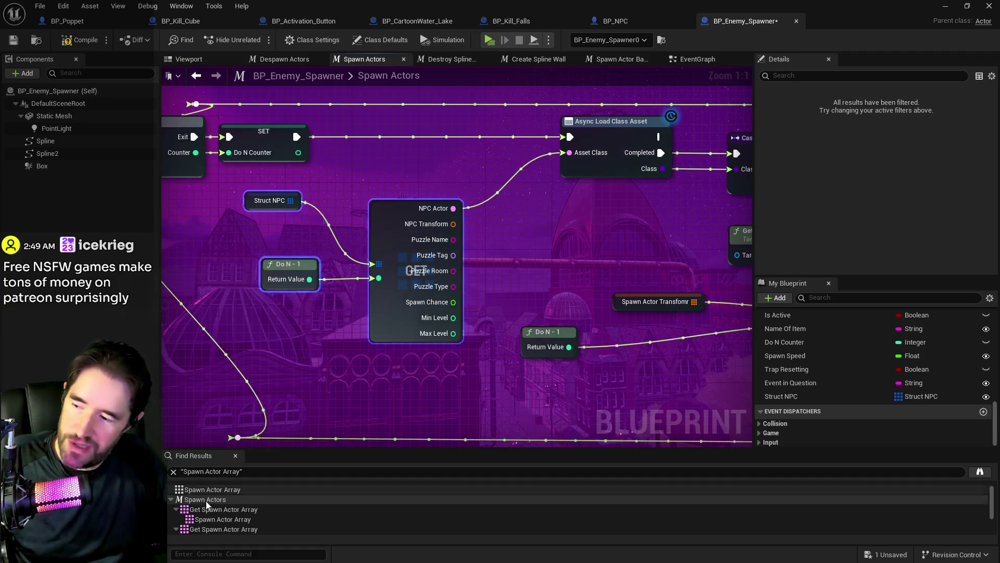
At the first Spawn Actor Array usage, paste the Struct NPC nodes and add a Length node from Struct NPC.
click(209, 519)
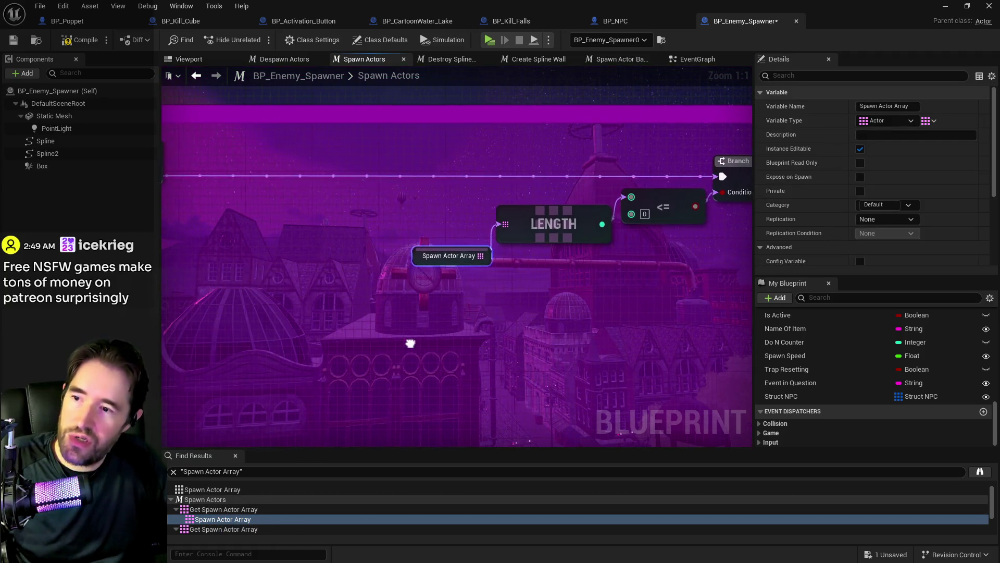
scroll(365, 340, down, 1)
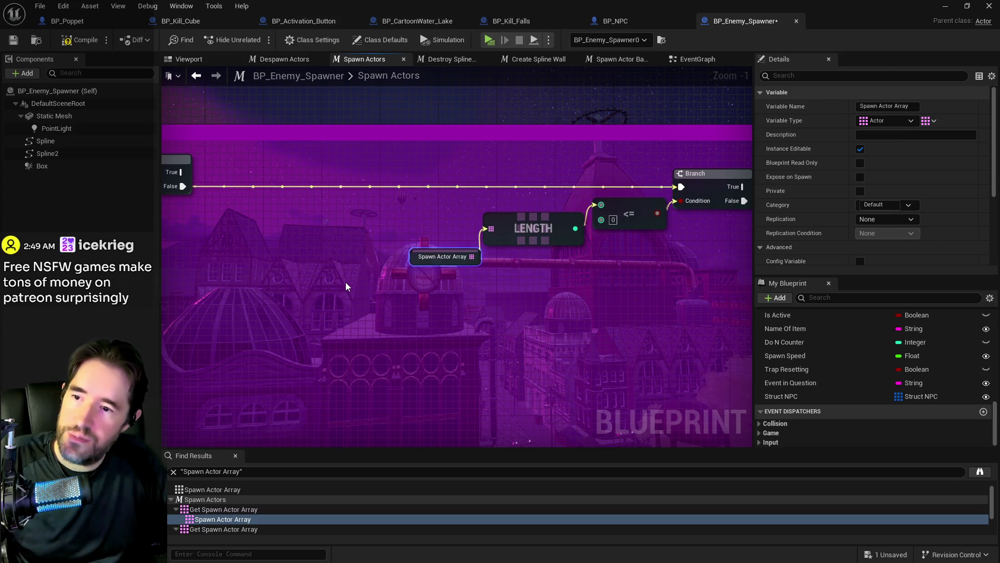
key(ctrl+v)
drag(424, 282, 424, 314)
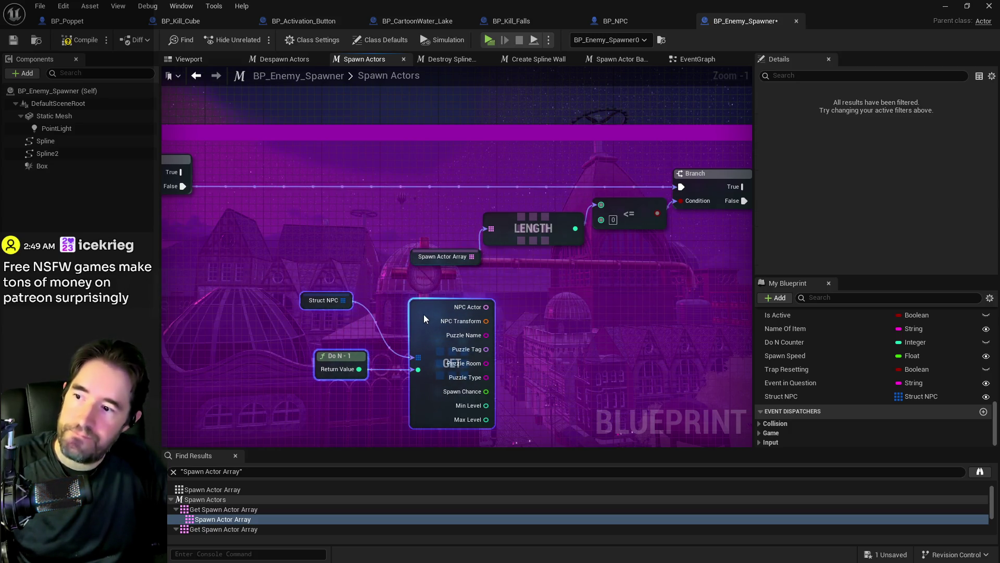
click(323, 300)
drag(343, 300, 395, 248)
text(leng)
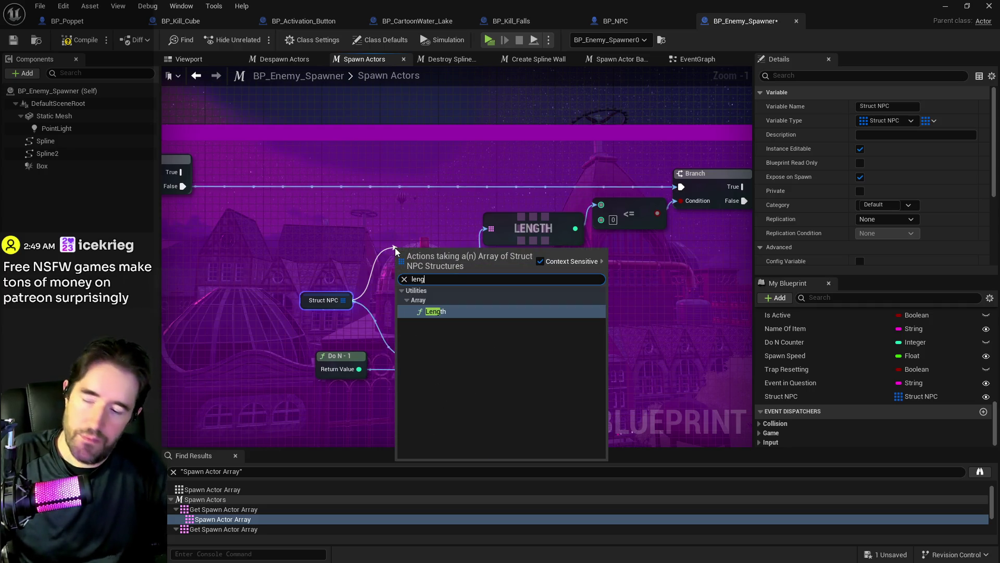
key(Return)
mouse_move(402, 238)
mouse_down()
mouse_move(374, 205)
mouse_move(386, 194)
mouse_move(358, 200)
mouse_up()
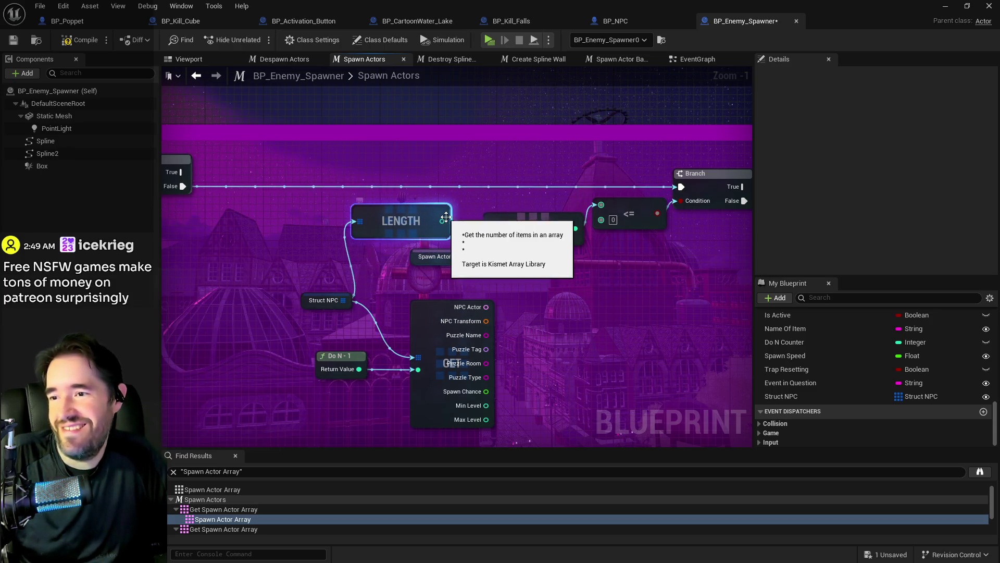
Wire the Struct NPC length into the <= comparison and delete the old Spawn Actor Array and LENGTH nodes.
drag(600, 202, 600, 205)
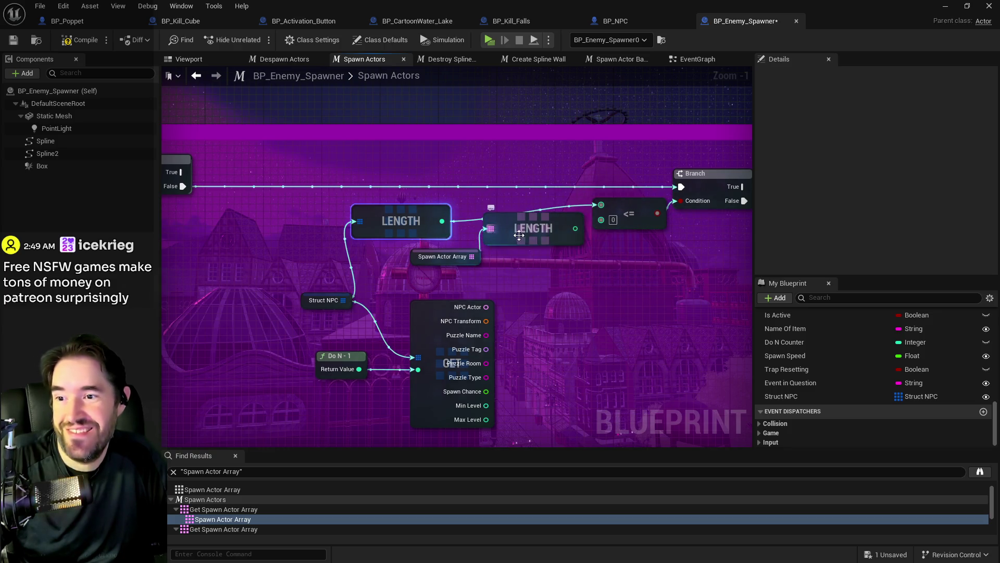
scroll(594, 238, up, 1)
drag(573, 227, 601, 201)
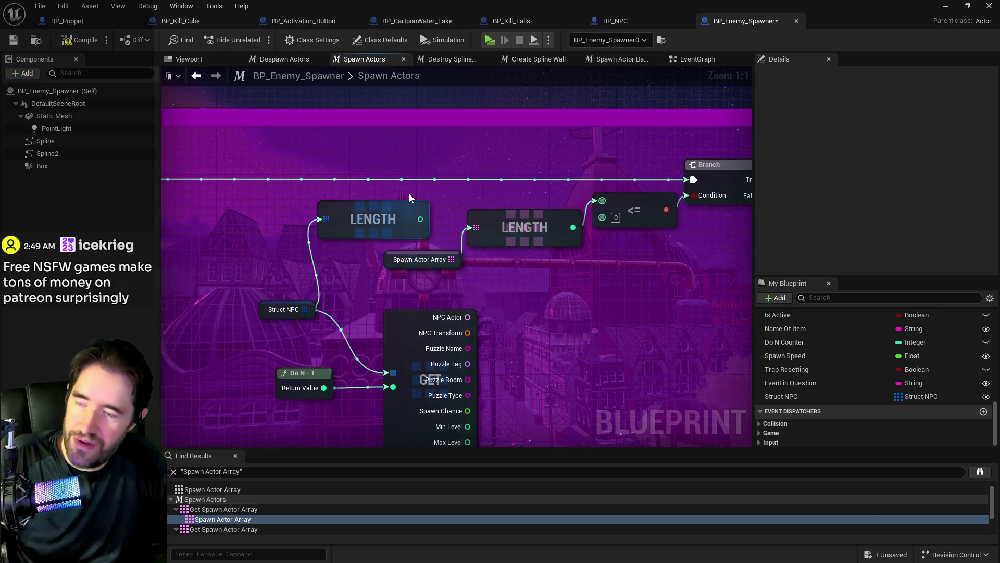
key(ctrl+z)
drag(420, 219, 531, 195)
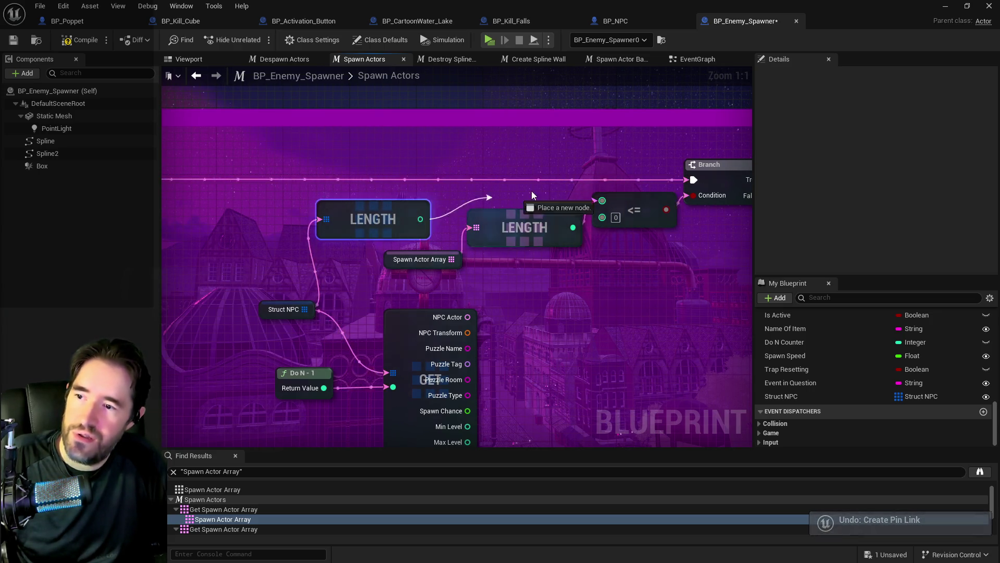
drag(592, 206, 602, 201)
drag(561, 268, 452, 233)
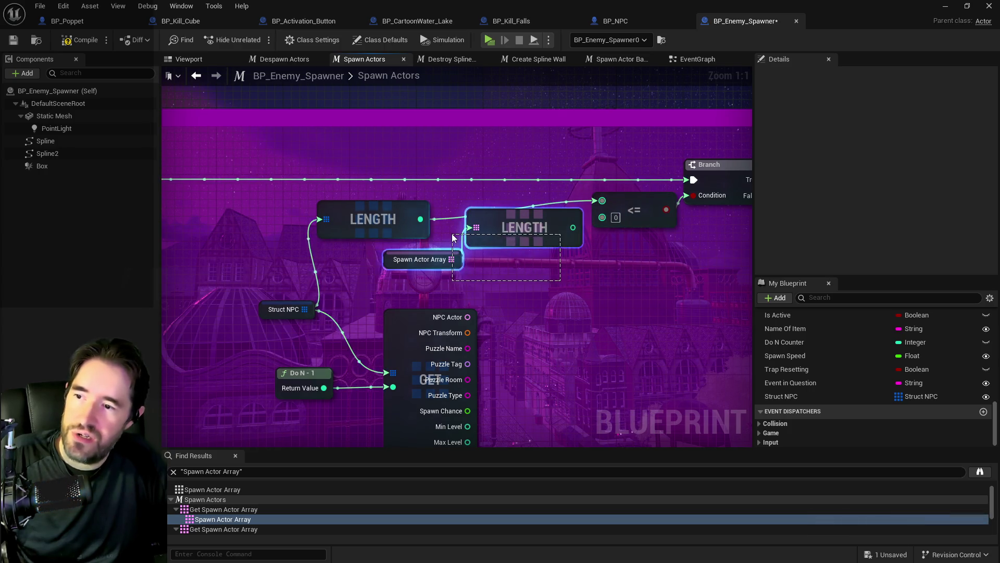
key(Delete)
mouse_move(390, 218)
mouse_down()
mouse_move(457, 202)
mouse_move(467, 210)
mouse_up()
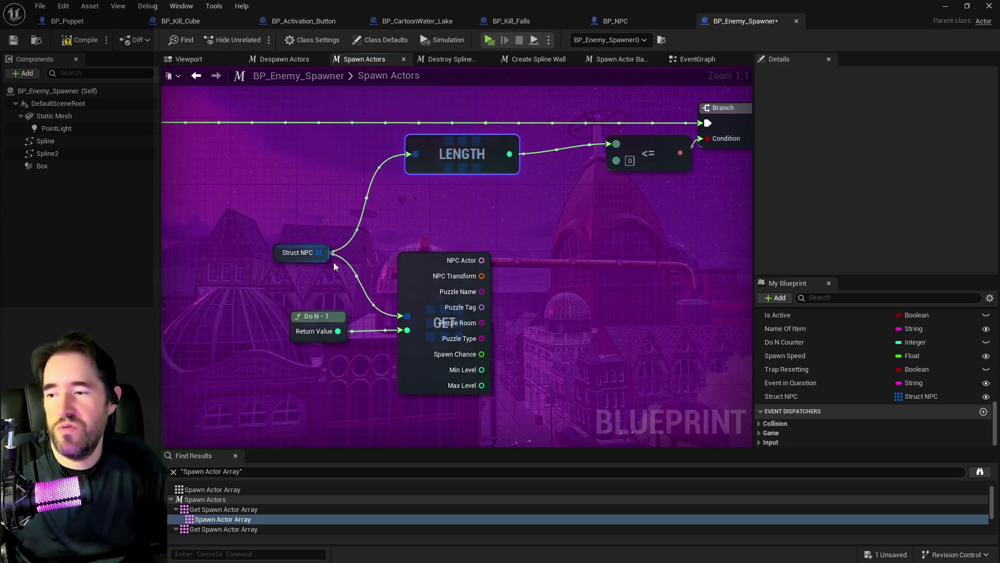
mouse_move(366, 326)
mouse_down()
mouse_move(346, 270)
mouse_move(386, 289)
mouse_move(422, 336)
mouse_up()
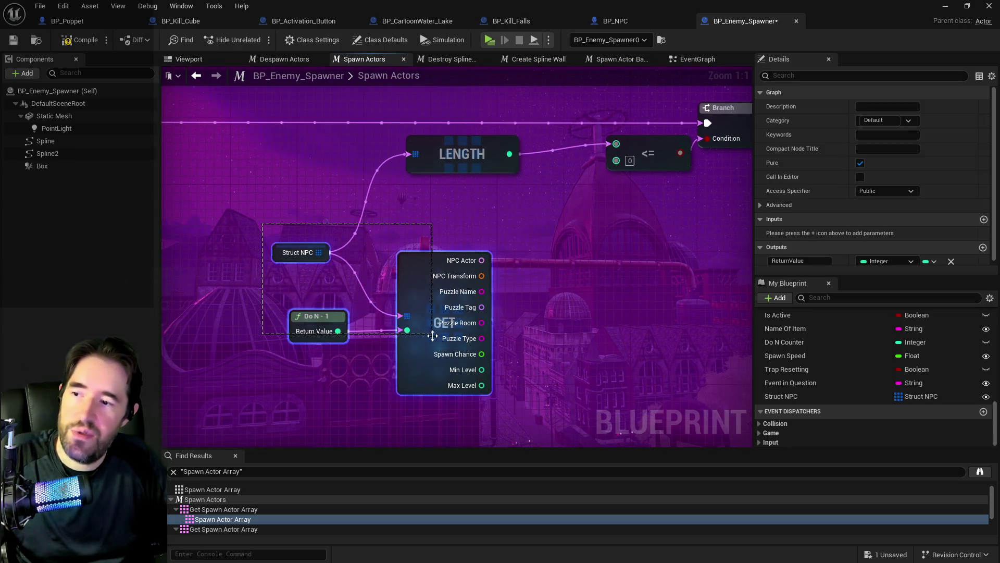
At the next Spawn Actor Array usage, add a Struct NPC LENGTH node wired to Do N's N input.
click(224, 529)
scroll(219, 517, down, 1)
double_click(220, 517)
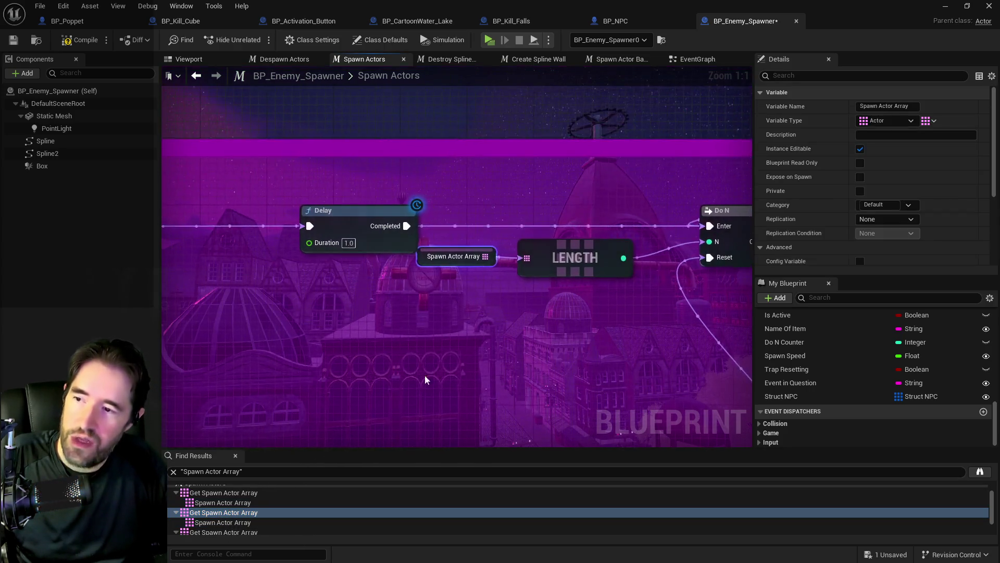
key(ctrl+v)
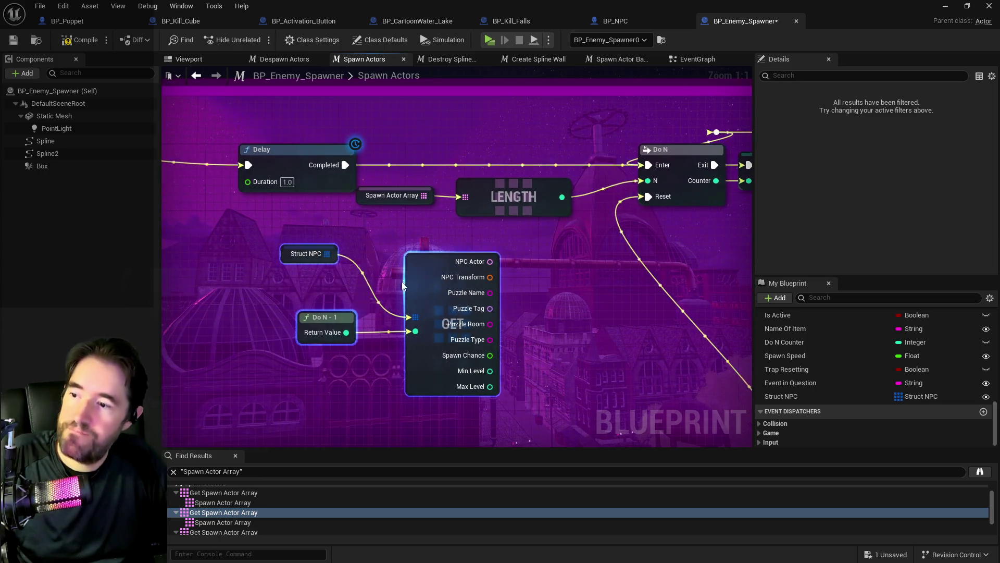
mouse_move(326, 253)
mouse_down()
mouse_move(372, 254)
mouse_move(401, 234)
mouse_up()
text(leng)
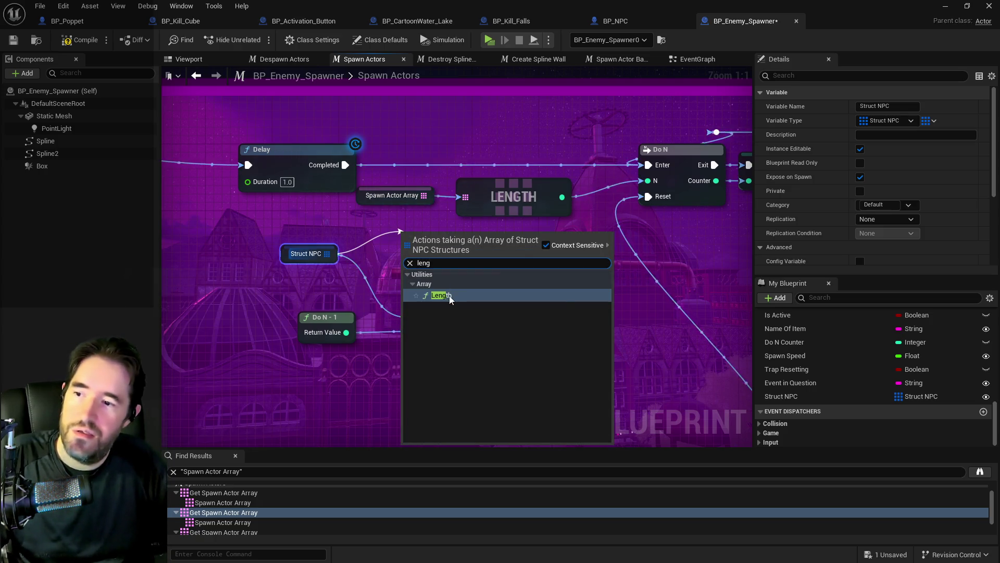
key(Return)
mouse_move(500, 247)
mouse_down()
mouse_move(610, 209)
mouse_move(647, 181)
mouse_up()
Delete the unused Do N - 1, GET, Spawn Actor Array and old LENGTH nodes, then tidy the layout.
mouse_move(427, 300)
mouse_down()
mouse_move(452, 308)
mouse_move(427, 304)
mouse_up()
click(324, 317)
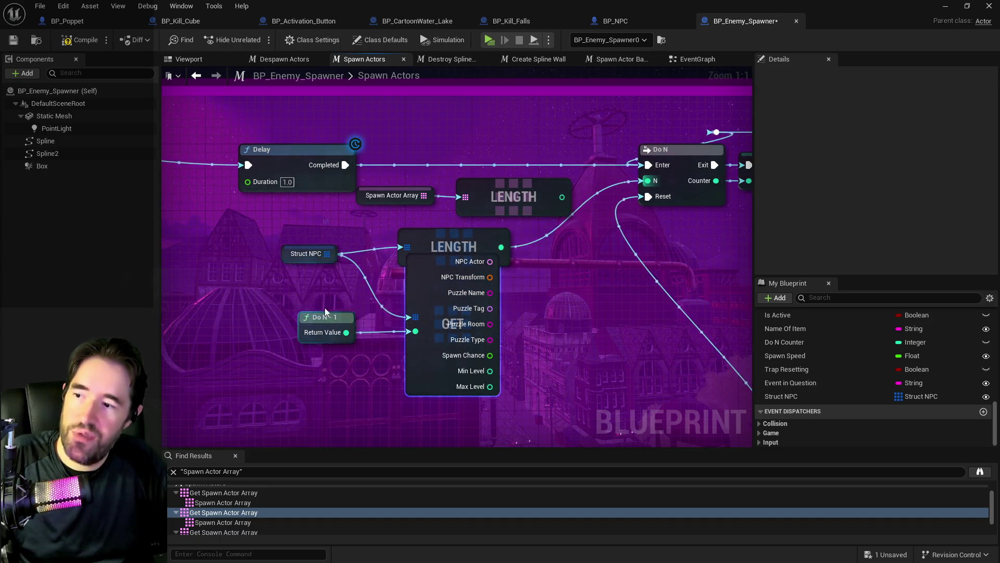
ctrl+click(435, 351)
key(Delete)
mouse_move(360, 157)
mouse_down()
mouse_move(448, 208)
mouse_move(573, 218)
mouse_up()
key(Delete)
mouse_move(271, 276)
mouse_down()
mouse_move(537, 213)
mouse_move(544, 197)
mouse_up()
Compile and save the blueprint.
click(81, 42)
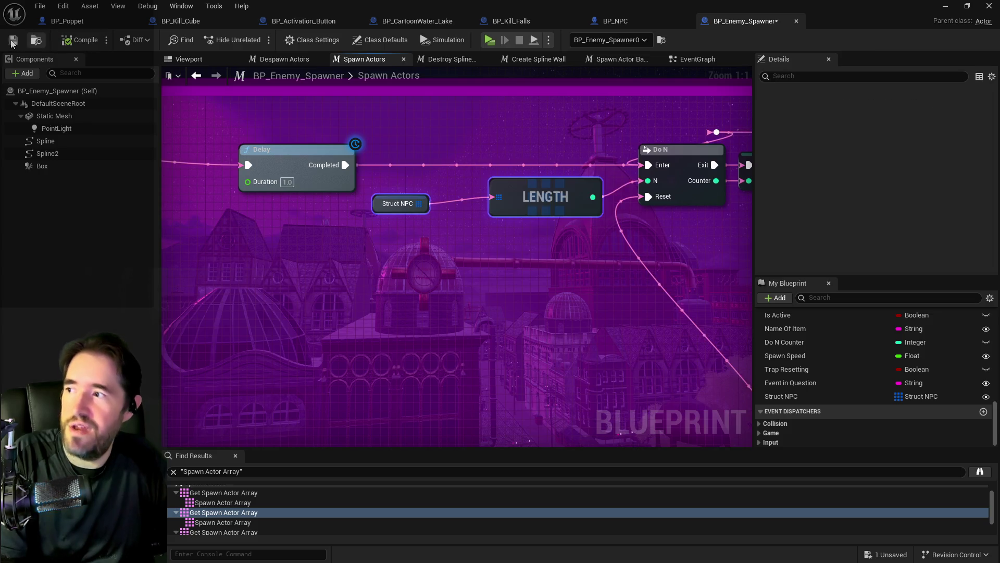
key(ctrl+s)
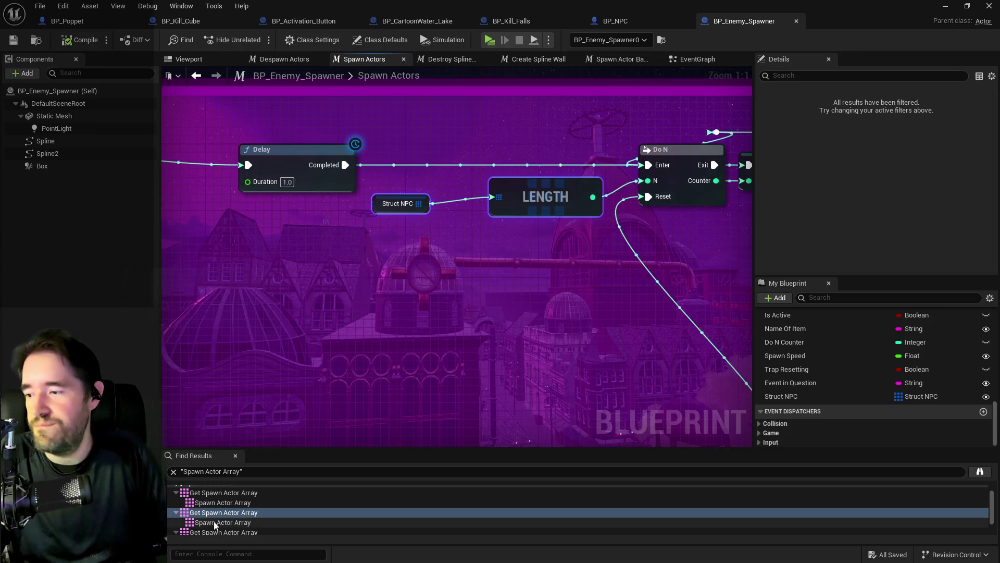
click(224, 531)
scroll(233, 519, down, 1)
Paste a Struct NPC getter with LENGTH, wire it into the < comparison, and delete the Spawn Actor Array length nodes.
click(229, 510)
click(229, 520)
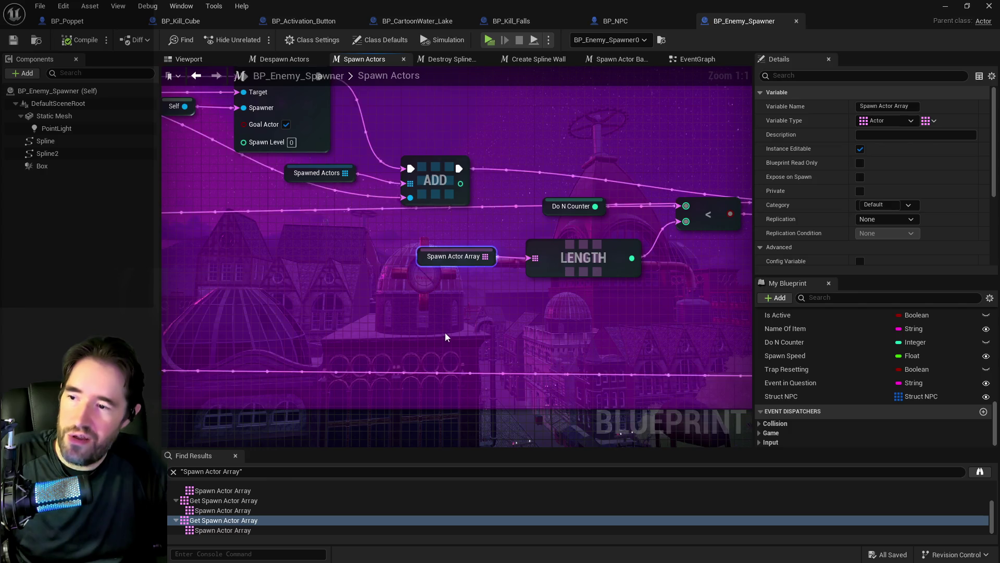
scroll(434, 313, down, 5)
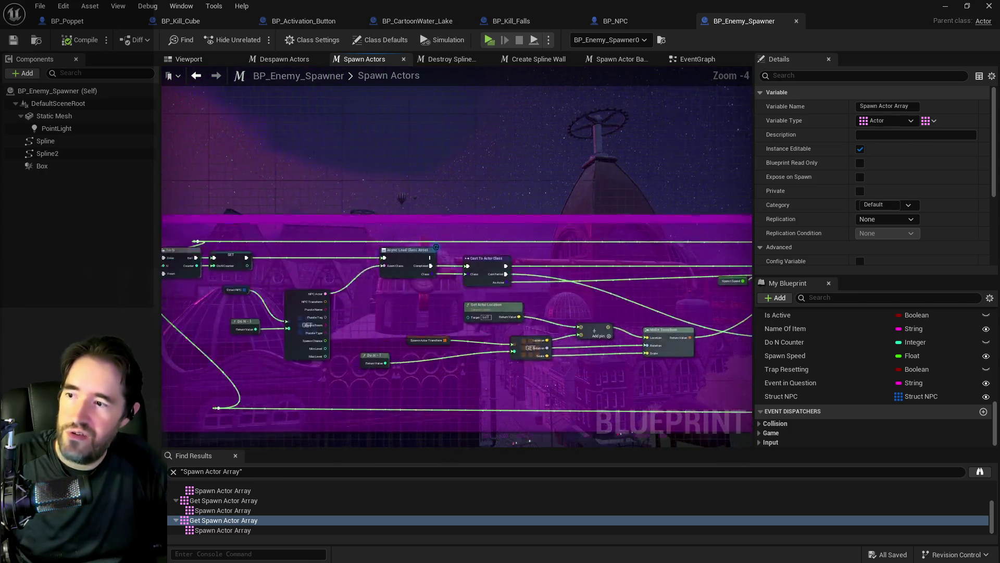
drag(208, 302, 480, 283)
click(552, 294)
drag(552, 294, 195, 223)
scroll(590, 253, up, 2)
key(ctrl+v)
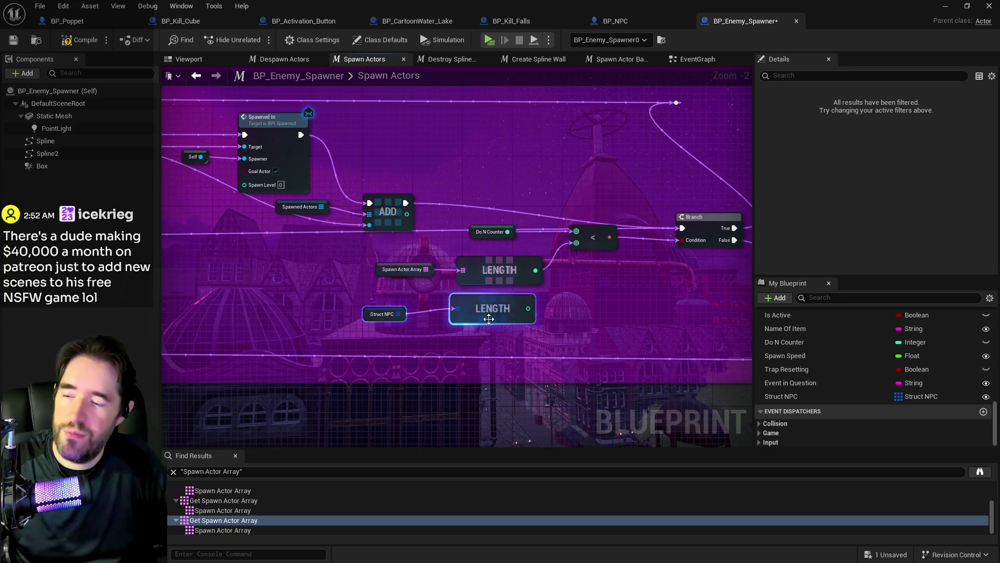
drag(527, 309, 576, 243)
drag(374, 260, 469, 279)
key(Delete)
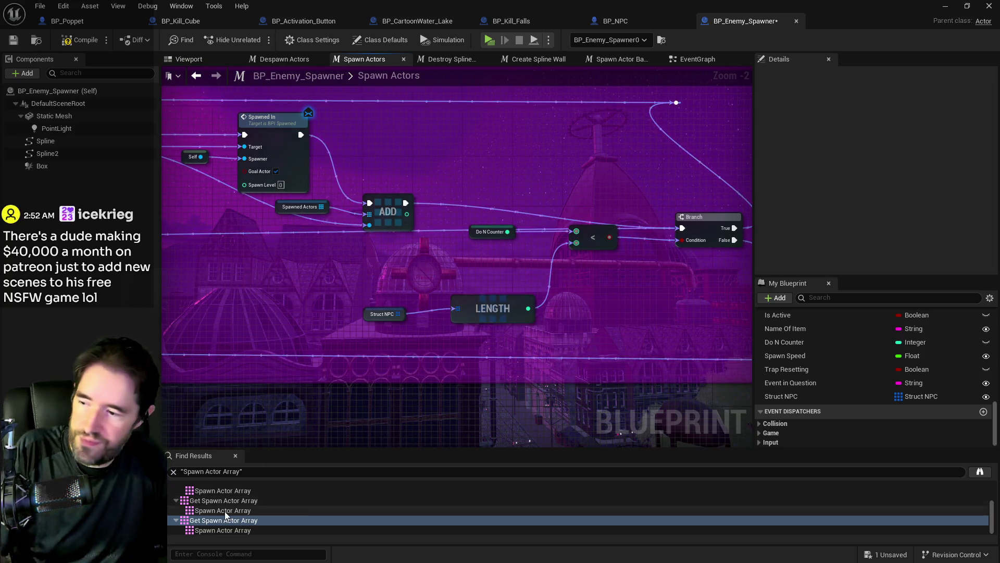
mouse_move(330, 267)
mouse_down()
mouse_move(733, 371)
mouse_move(458, 314)
mouse_move(398, 323)
mouse_move(375, 395)
mouse_up()
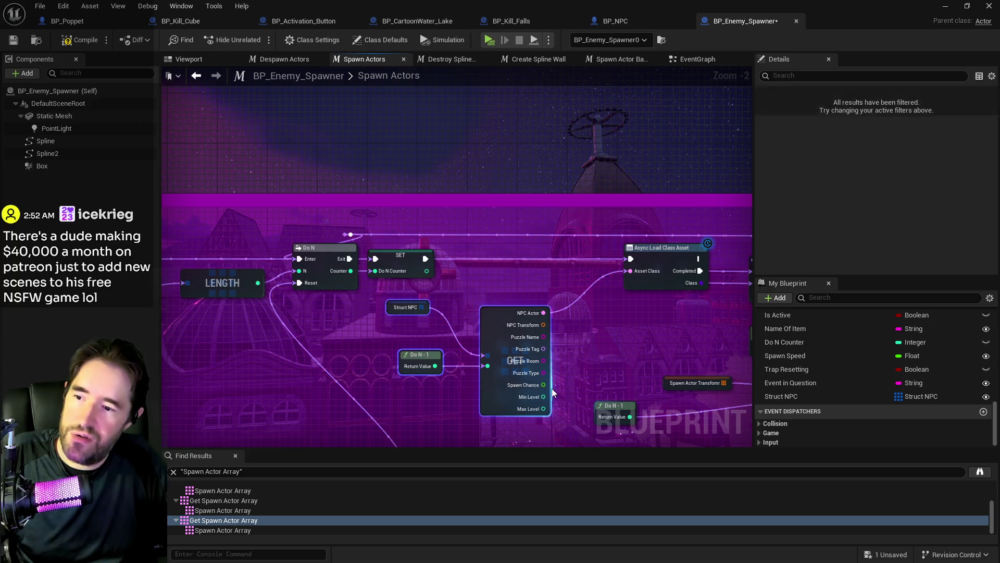
click(217, 526)
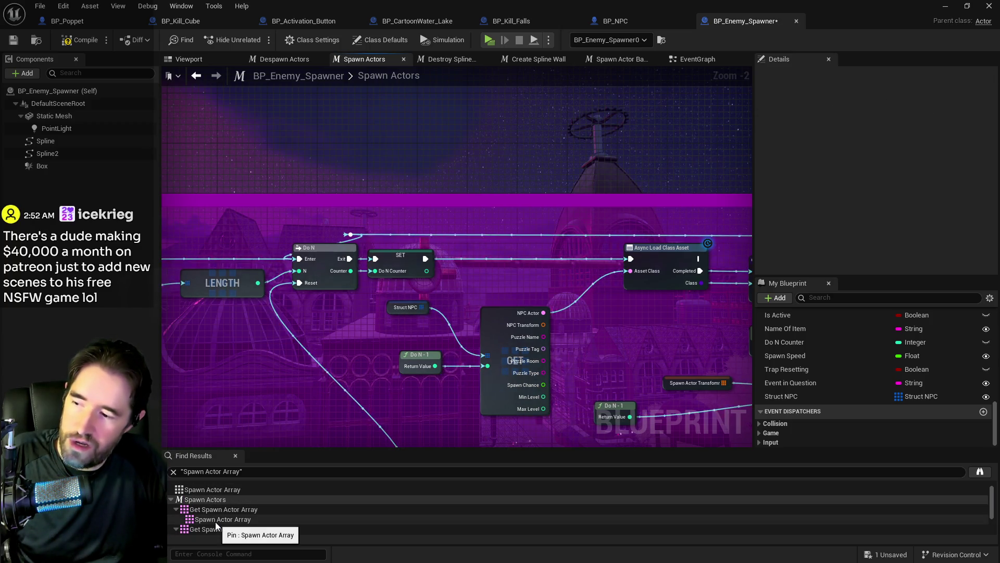
Locate the remaining Get Spawn Actor Array node and try wiring NPC Transform to the vector addition.
click(209, 511)
double_click(208, 509)
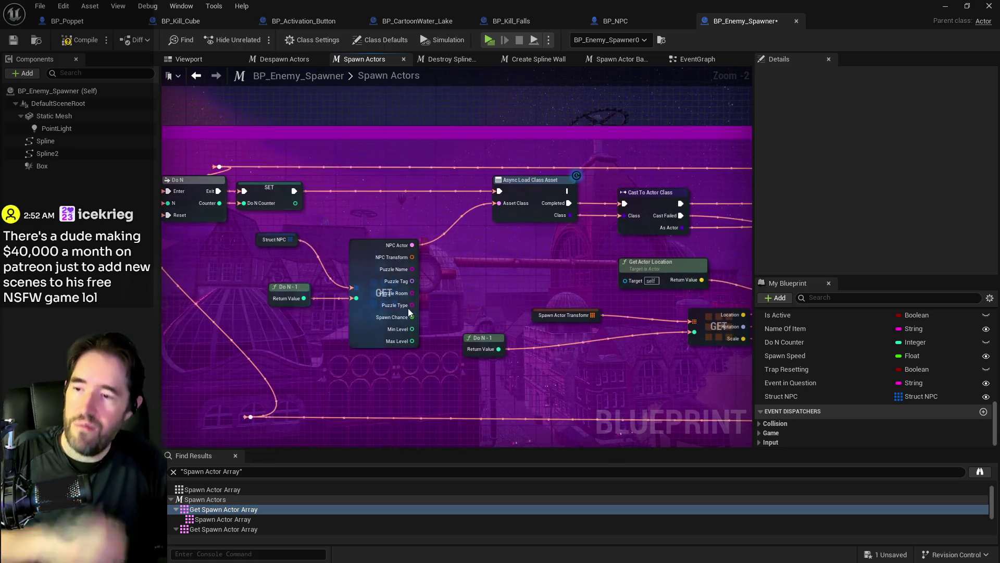
drag(402, 298, 279, 276)
mouse_move(411, 281)
mouse_down()
mouse_move(346, 272)
mouse_move(284, 283)
mouse_up()
drag(365, 286, 313, 286)
mouse_move(455, 285)
mouse_down()
mouse_move(393, 250)
mouse_move(421, 227)
mouse_move(428, 200)
mouse_move(614, 205)
mouse_up()
mouse_move(478, 205)
mouse_down()
mouse_move(217, 182)
mouse_move(365, 183)
mouse_up()
mouse_move(302, 151)
mouse_down()
mouse_move(448, 198)
mouse_move(291, 164)
mouse_move(335, 151)
mouse_up()
mouse_move(479, 148)
mouse_down()
mouse_move(308, 136)
mouse_move(264, 144)
mouse_move(571, 190)
mouse_move(684, 191)
mouse_up()
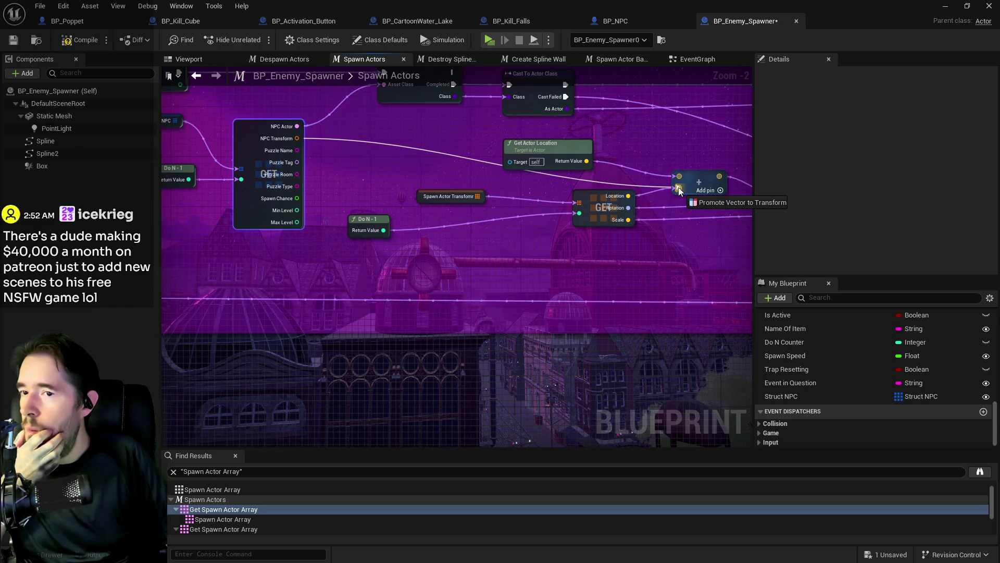
drag(680, 191, 531, 185)
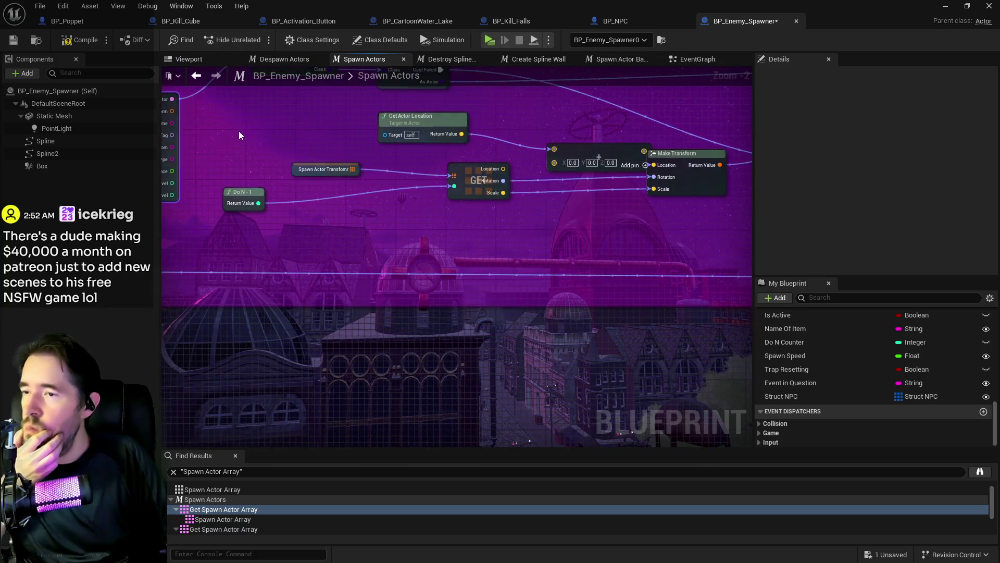
mouse_move(174, 113)
mouse_down()
mouse_move(515, 177)
mouse_move(552, 162)
mouse_move(344, 151)
mouse_move(208, 127)
mouse_move(253, 137)
mouse_up()
drag(181, 112, 326, 155)
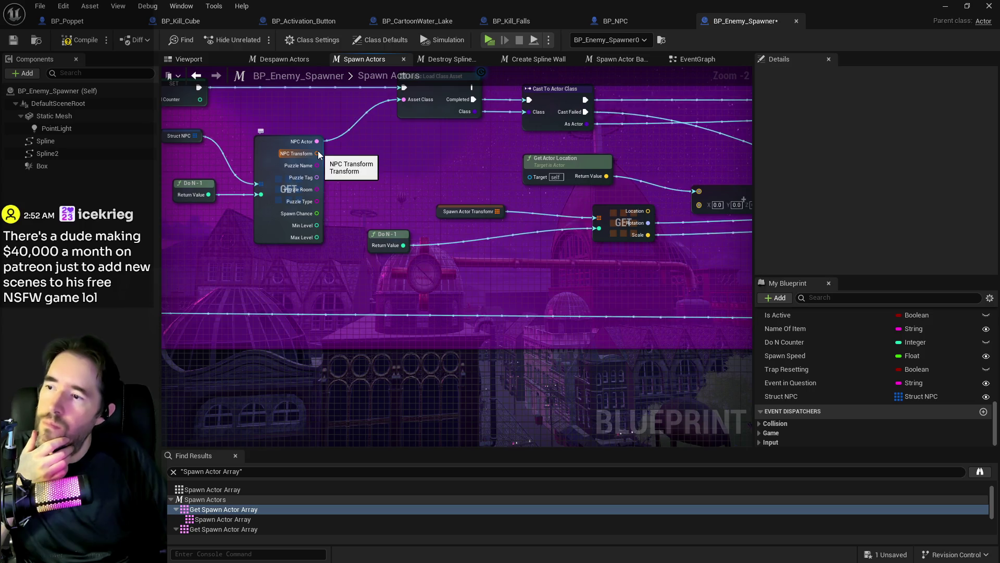
Split the NPC Transform pin; wire Location to the vector add, Rotation and Scale to Make Transform.
right_click(319, 155)
click(334, 191)
mouse_move(338, 154)
mouse_down()
mouse_move(672, 230)
mouse_move(698, 205)
mouse_up()
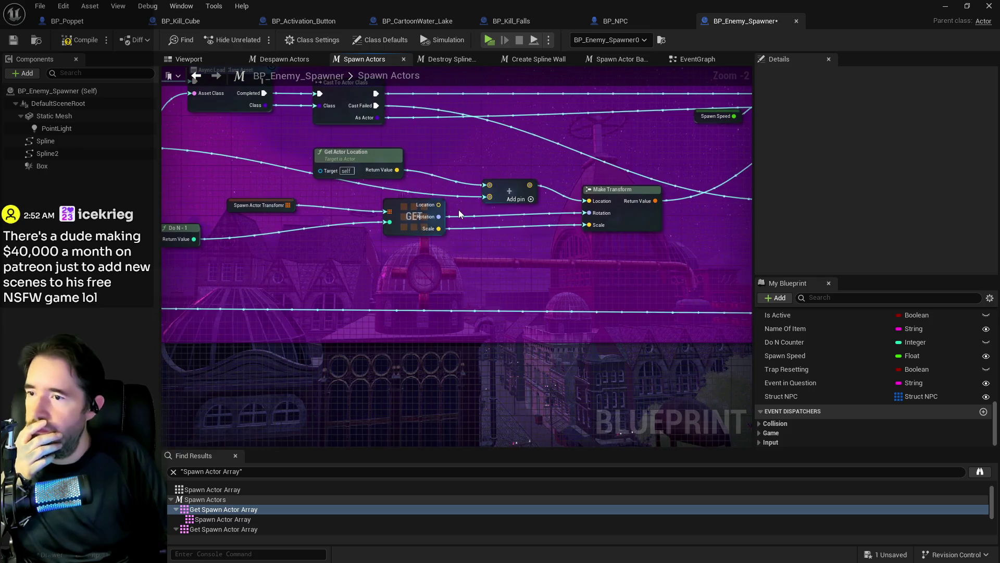
mouse_move(623, 233)
mouse_down()
mouse_move(501, 214)
mouse_move(492, 229)
mouse_move(508, 254)
mouse_up()
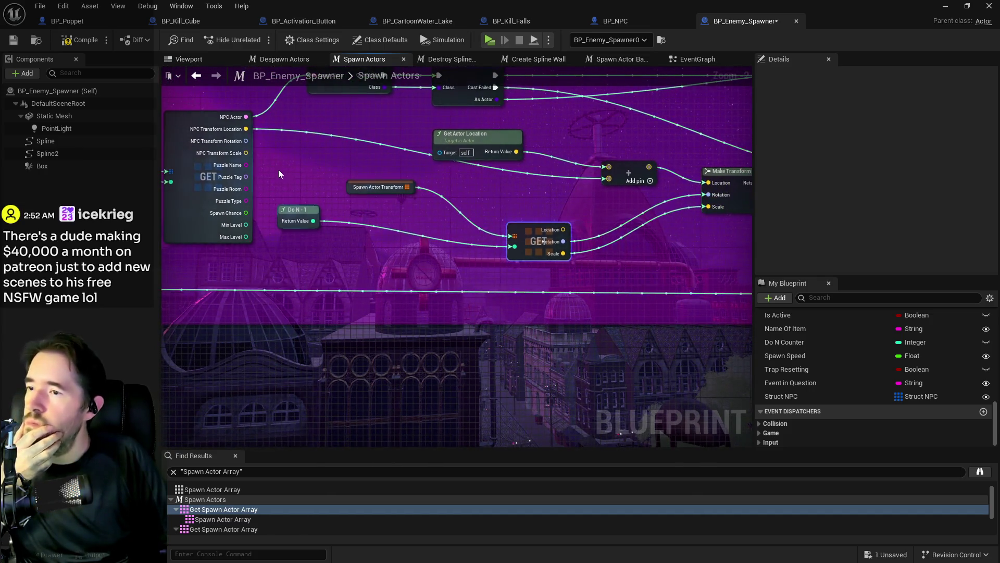
mouse_move(246, 129)
mouse_down()
mouse_move(604, 194)
mouse_move(711, 200)
mouse_up()
mouse_move(246, 153)
mouse_down()
mouse_move(686, 196)
mouse_move(658, 208)
mouse_up()
drag(394, 212, 606, 276)
Delete the old Do N - 1, Spawn Actor Transform and GET lookup nodes and review the rewired graph.
key(Delete)
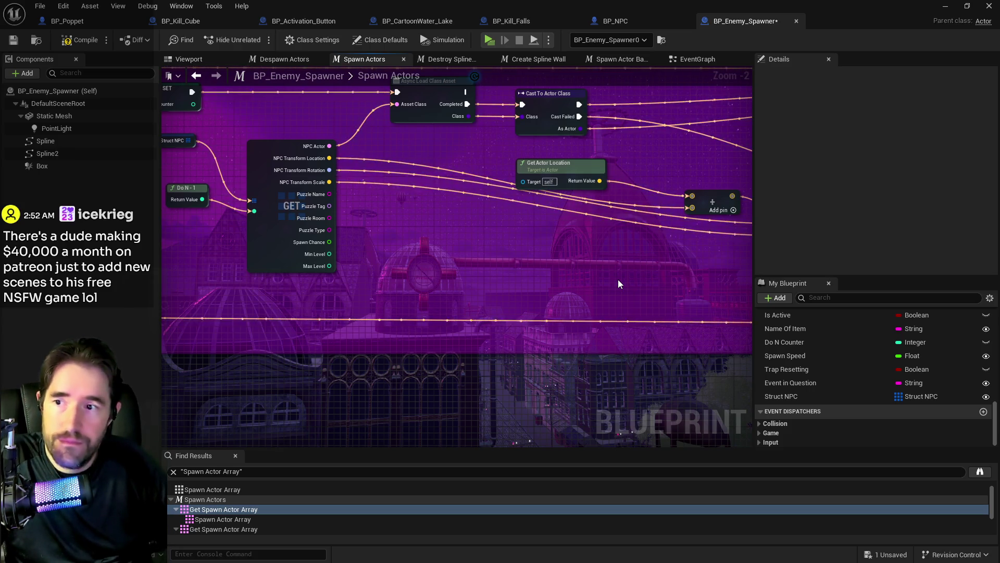
scroll(618, 279, down, 3)
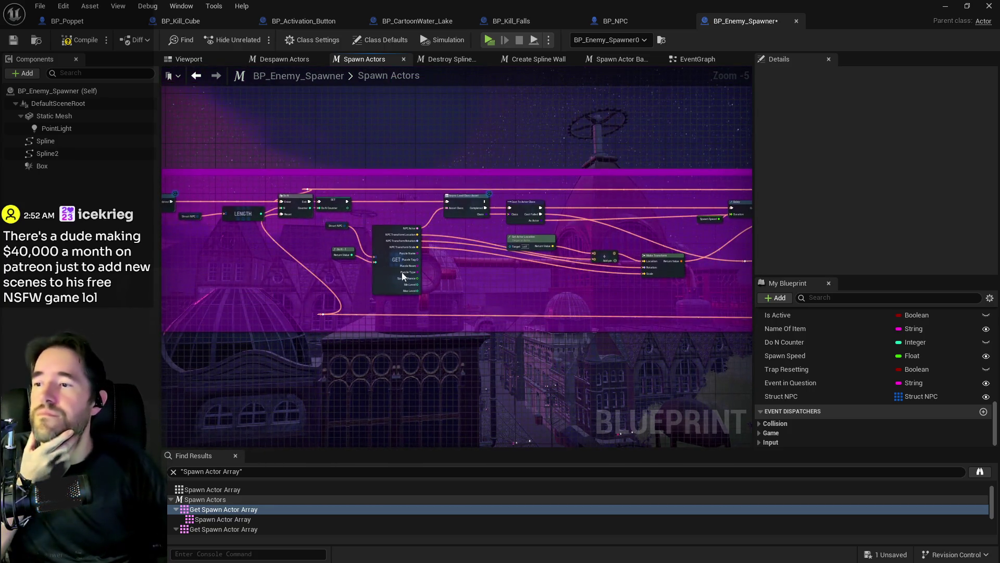
drag(321, 227, 387, 290)
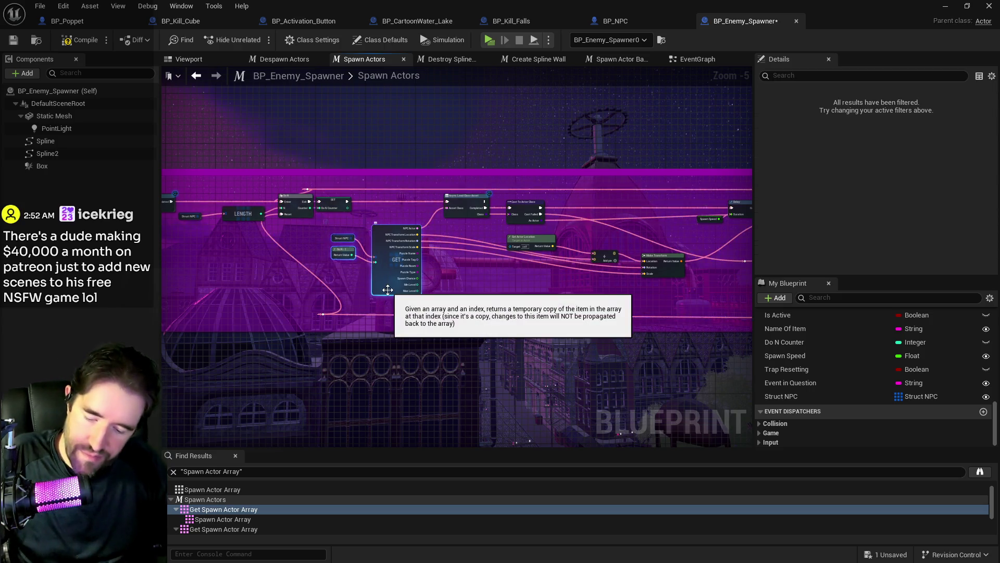
mouse_move(705, 294)
mouse_down()
mouse_move(345, 299)
mouse_move(426, 288)
mouse_move(468, 317)
mouse_move(609, 284)
mouse_up()
scroll(475, 326, up, 2)
drag(473, 258, 666, 259)
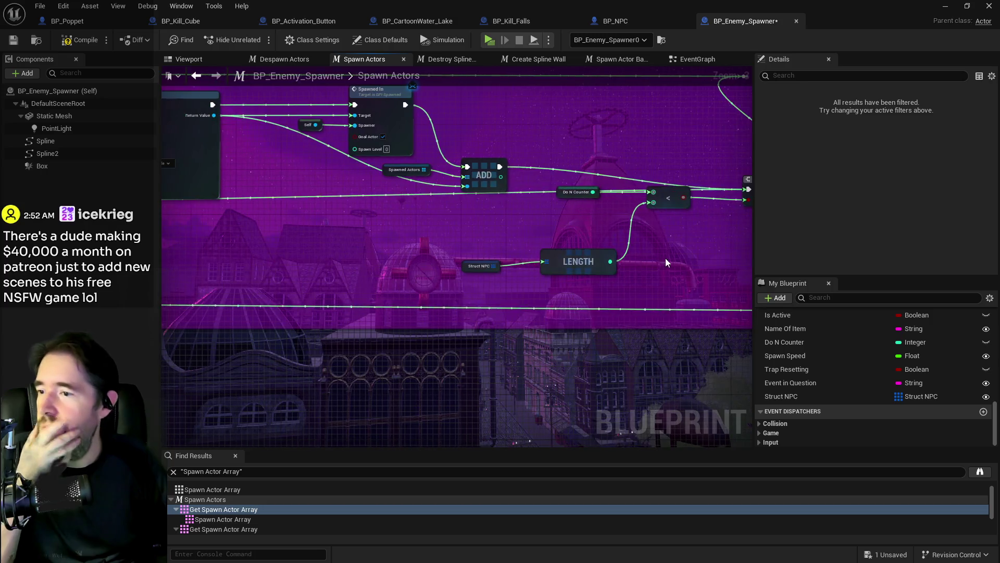
mouse_move(468, 232)
mouse_down()
mouse_move(590, 257)
mouse_move(730, 251)
mouse_up()
click(666, 233)
mouse_move(586, 255)
mouse_down()
mouse_move(586, 246)
mouse_move(609, 250)
mouse_up()
mouse_move(396, 245)
mouse_down()
mouse_move(538, 254)
mouse_move(323, 246)
mouse_up()
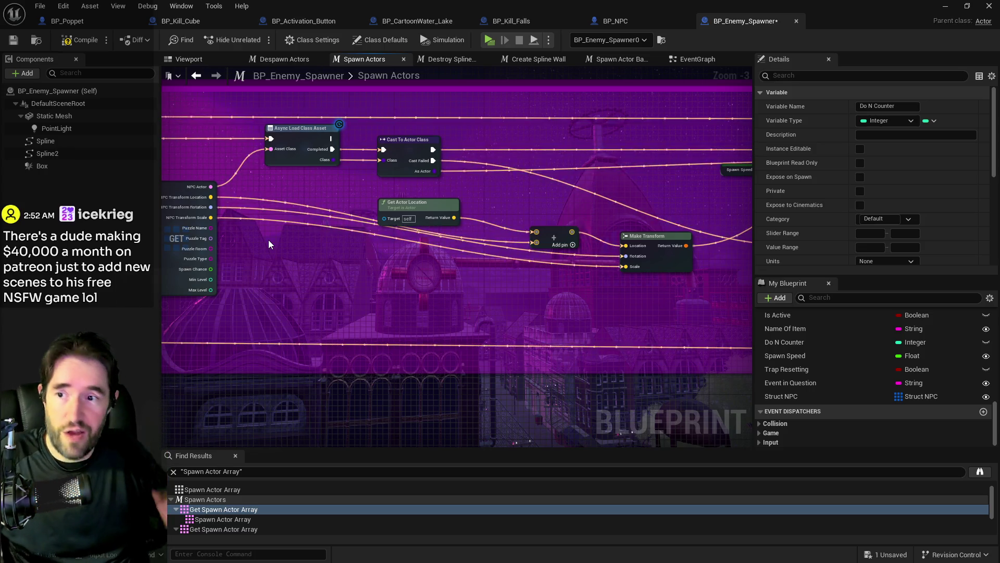
Save BP_Enemy_Spawner from the toolbar.
scroll(252, 272, up, 2)
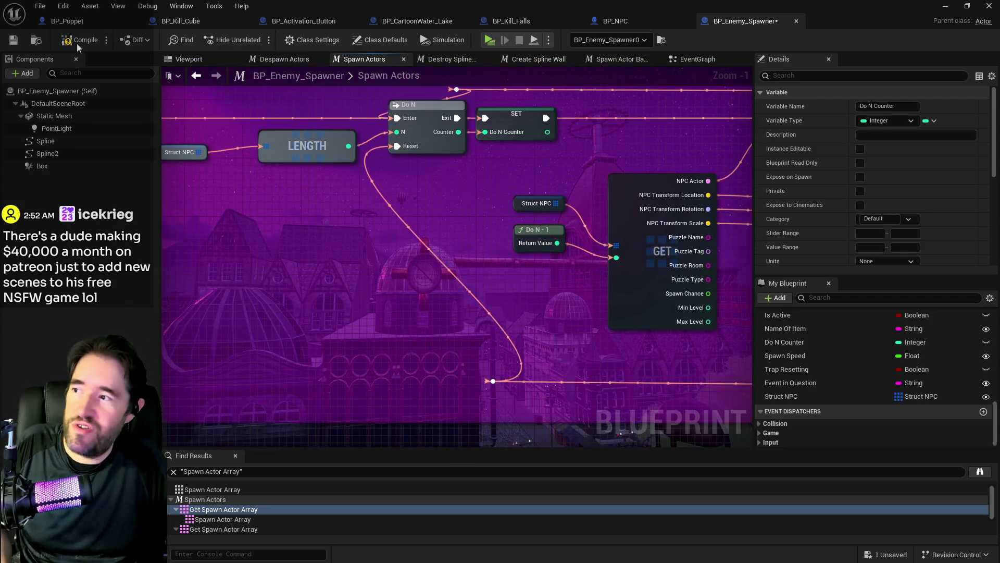
click(13, 39)
scroll(249, 252, down, 1)
scroll(249, 252, down, 2)
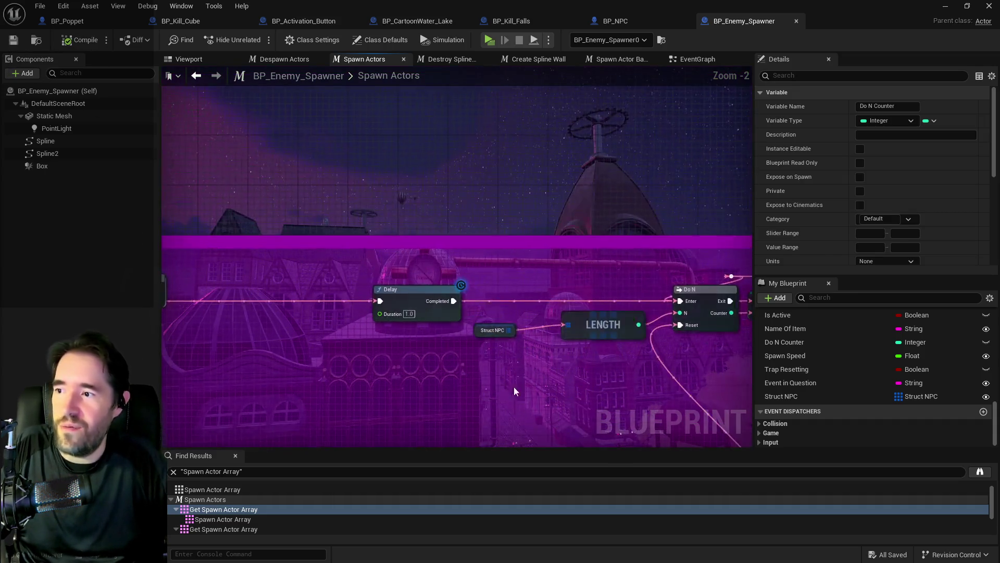
Delete the leftover Do N-1 and GET nodes and move the Struct NPC getter up.
scroll(513, 316, up, 2)
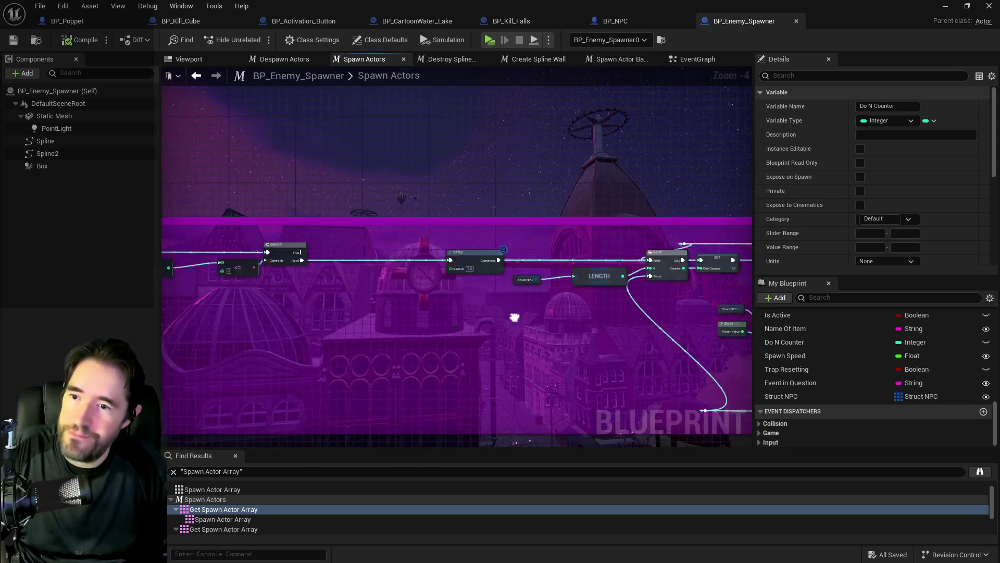
mouse_move(466, 347)
mouse_down()
mouse_move(495, 388)
mouse_move(535, 416)
mouse_up()
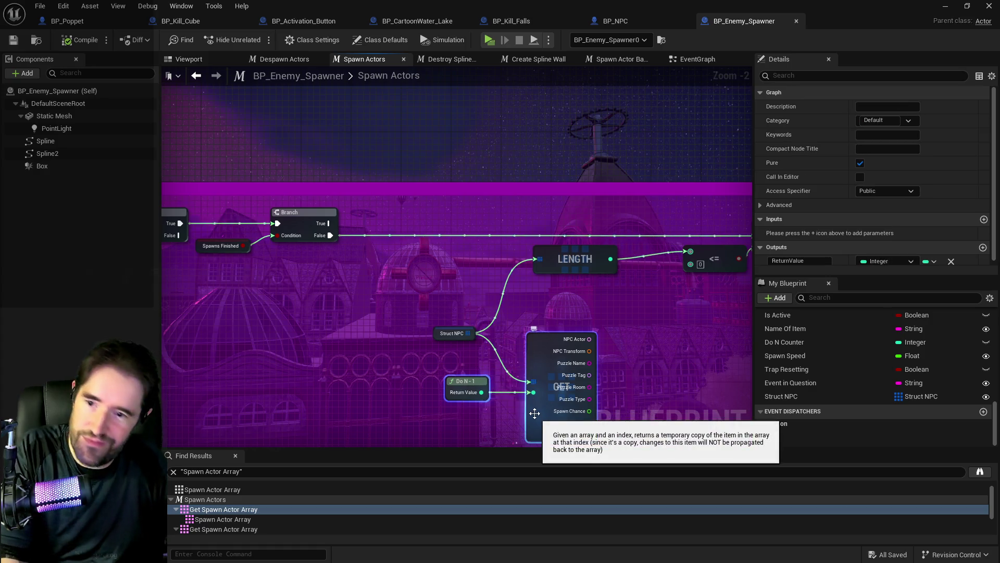
key(Delete)
drag(451, 333, 452, 270)
Search 'get gam' from the Other Actor output, cancel it, and switch to the EventGraph.
drag(395, 292, 728, 304)
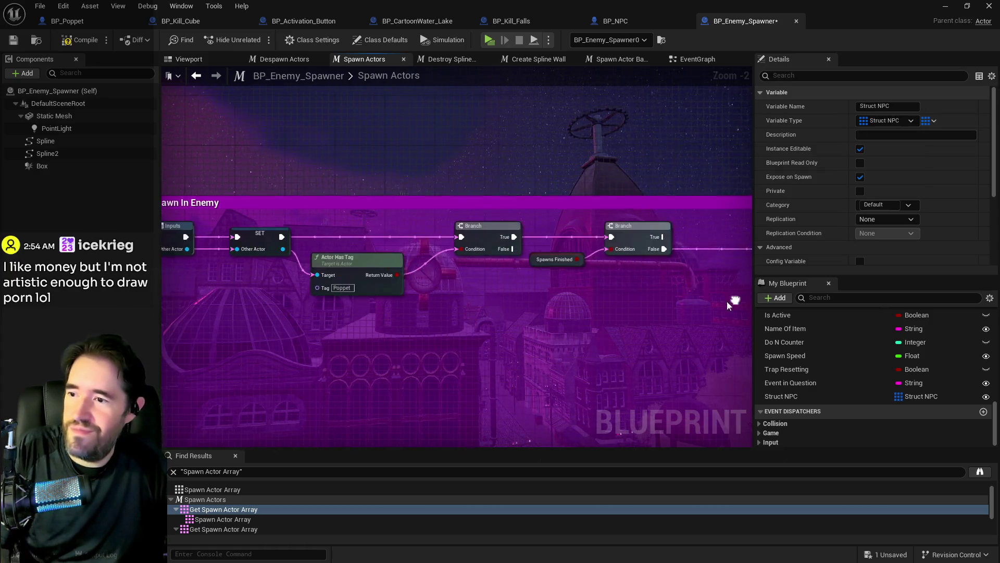
scroll(580, 326, down, 3)
mouse_move(475, 351)
mouse_down()
mouse_move(458, 323)
mouse_move(163, 283)
mouse_move(531, 292)
mouse_up()
scroll(531, 292, up, 2)
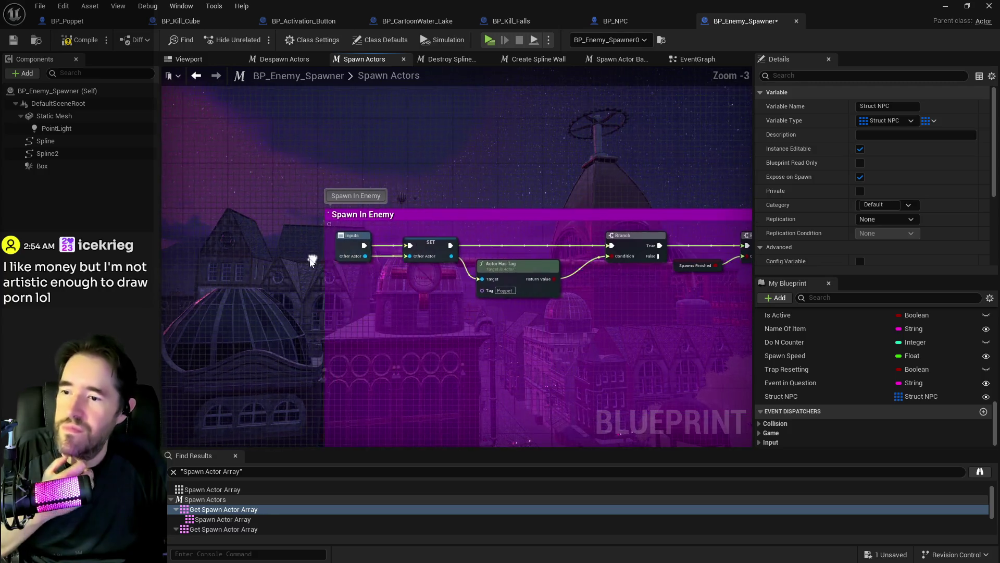
drag(441, 256, 470, 327)
text(get gam)
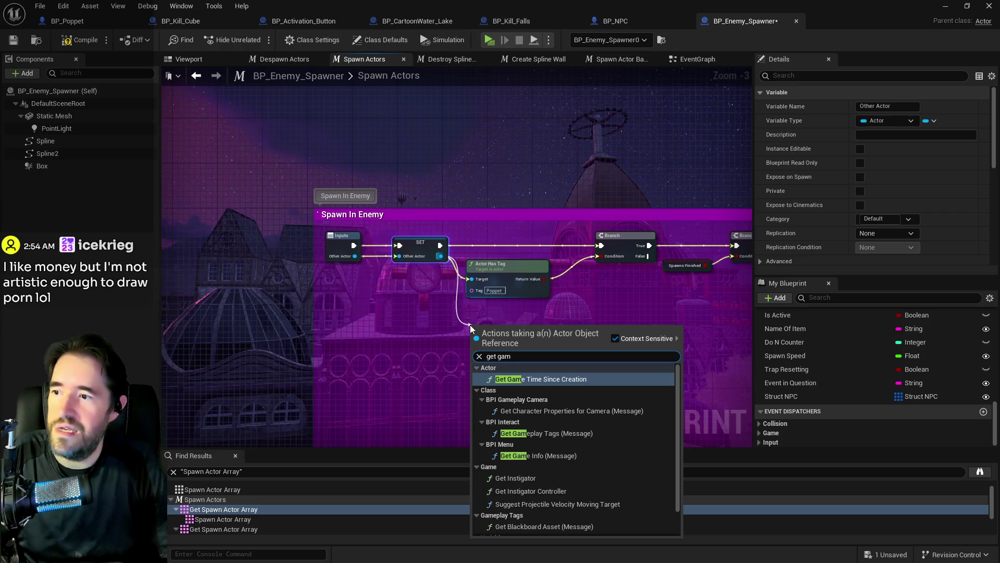
click(389, 313)
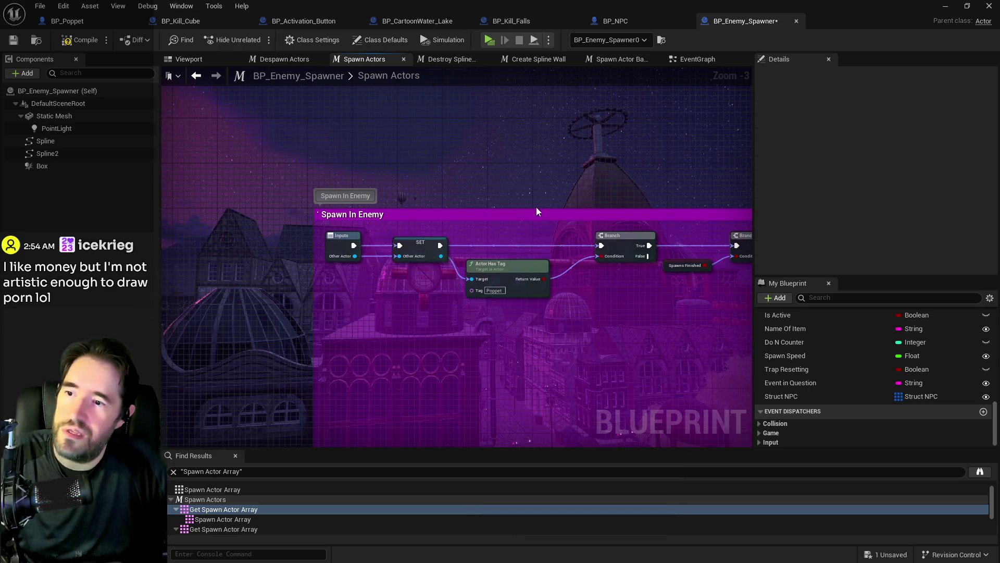
click(706, 62)
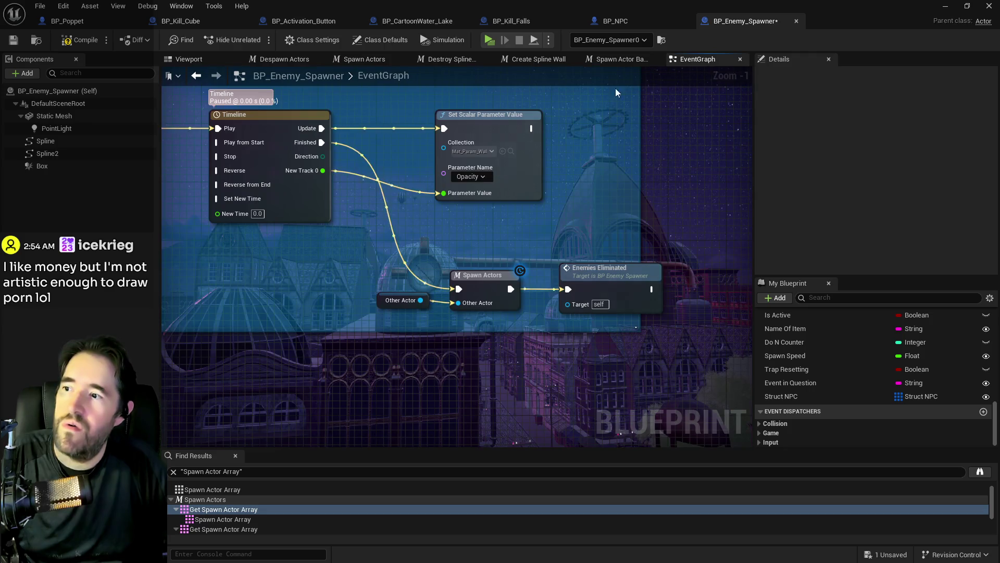
Wrap the spawner nodes in a comment and move the Spawn Actors nodes up inside it.
scroll(529, 210, down, 3)
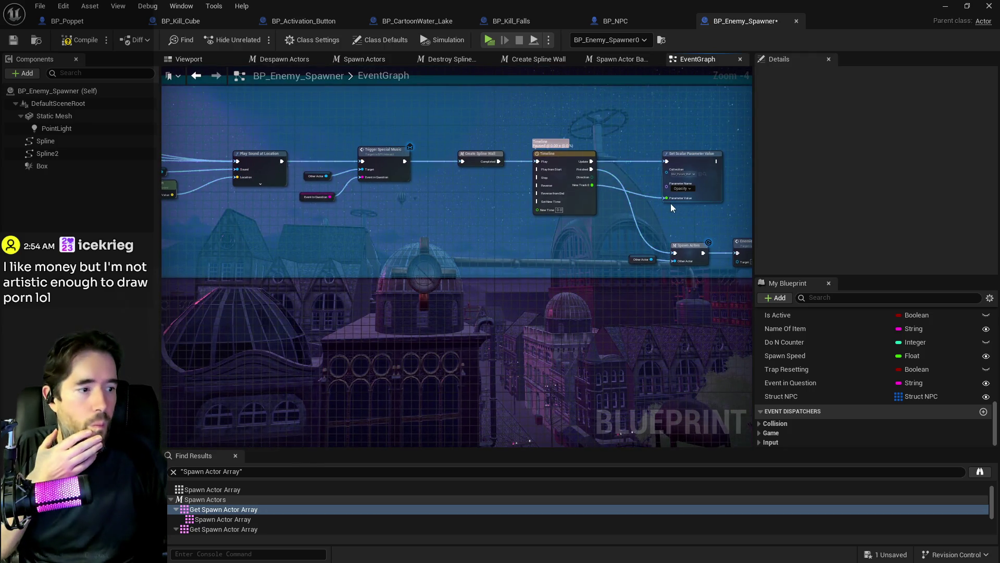
drag(658, 204, 381, 230)
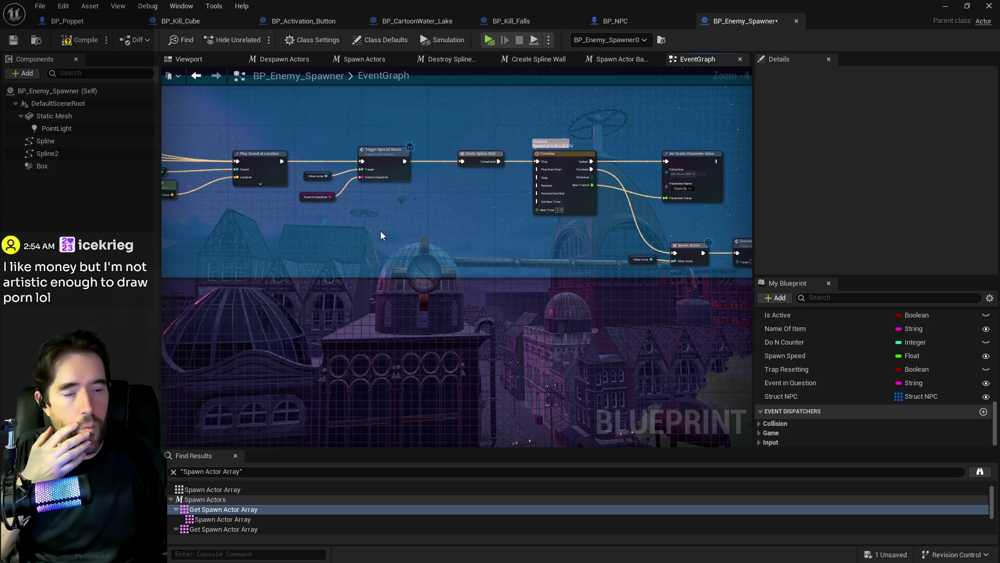
key(c)
click(568, 279)
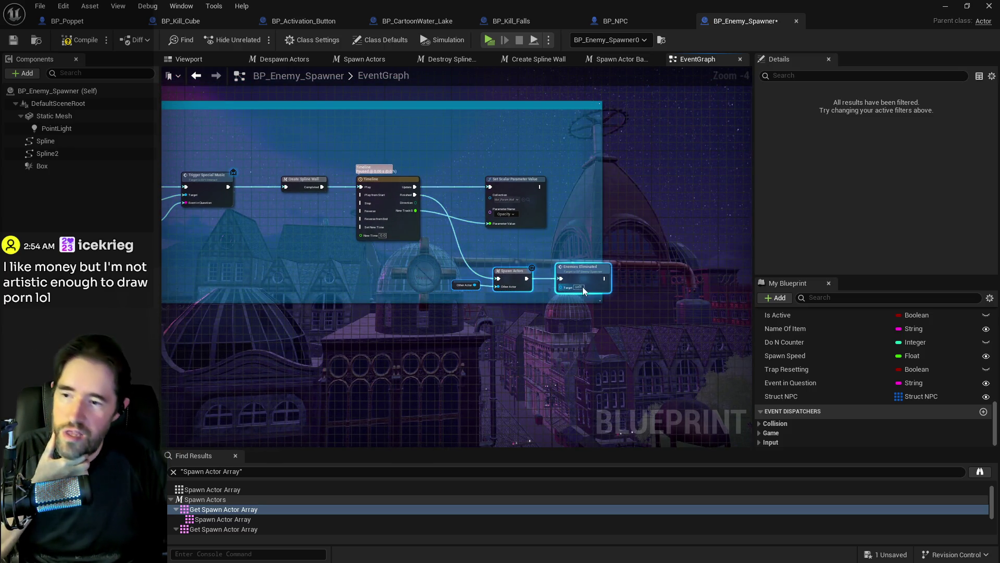
drag(569, 279, 571, 262)
scroll(490, 236, down, 3)
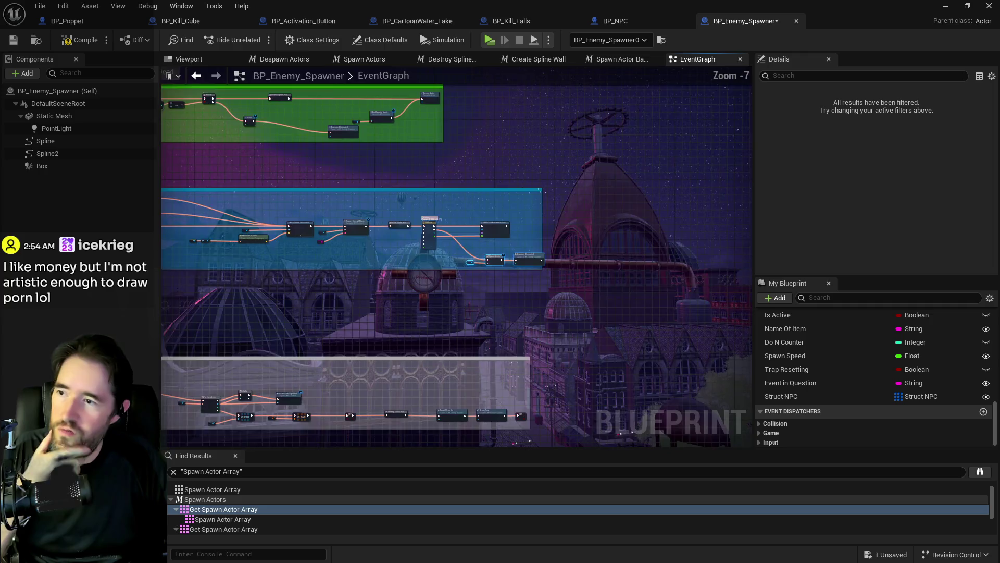
click(443, 242)
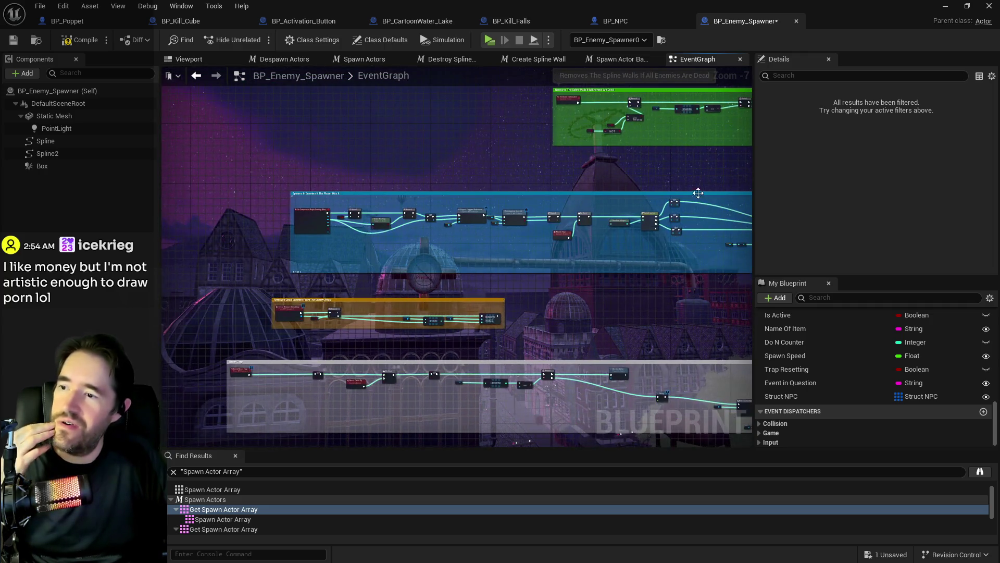
Align the three SET Charlotte Sound nodes by moving them down and right.
scroll(450, 215, up, 3)
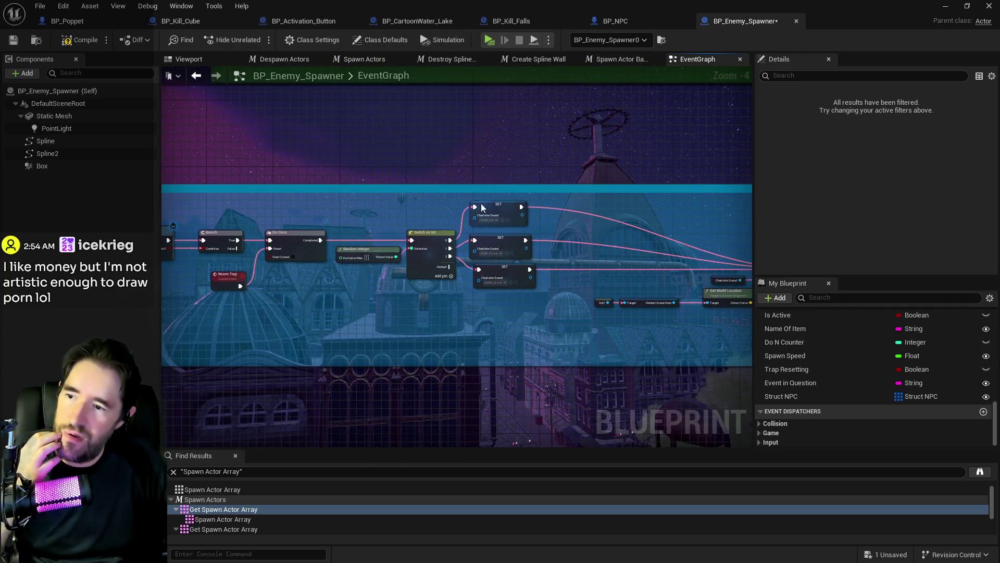
click(484, 207)
drag(474, 216, 529, 240)
click(487, 202)
mouse_move(510, 208)
mouse_down()
mouse_move(526, 235)
mouse_move(526, 271)
mouse_up()
click(527, 275)
click(524, 299)
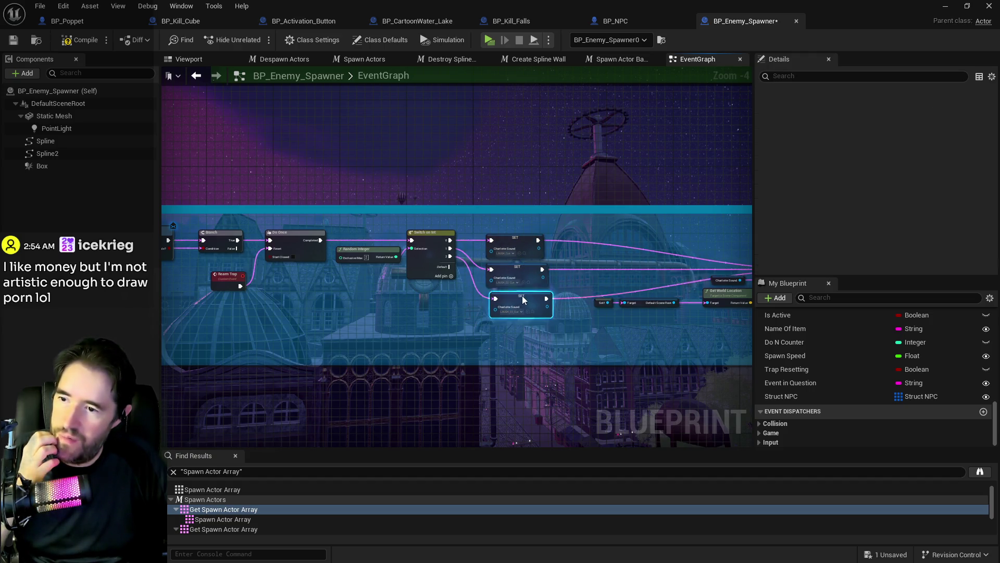
scroll(542, 300, down, 2)
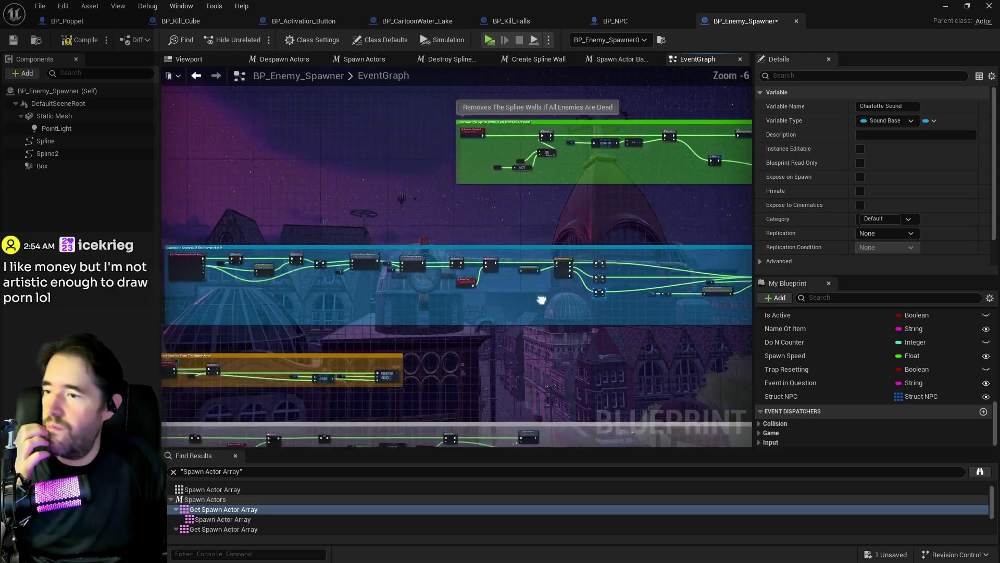
drag(542, 300, 583, 250)
scroll(449, 260, up, 3)
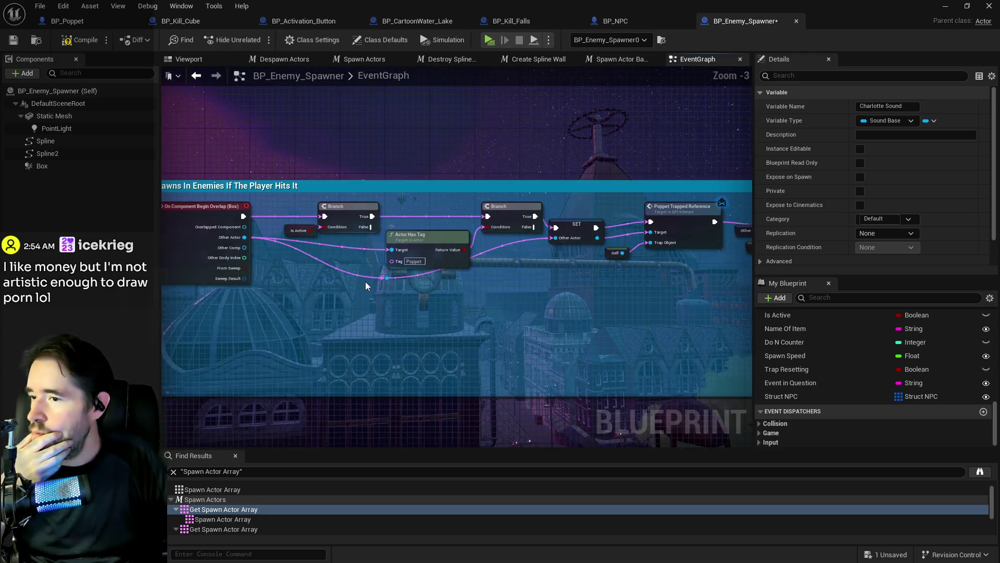
drag(365, 281, 406, 277)
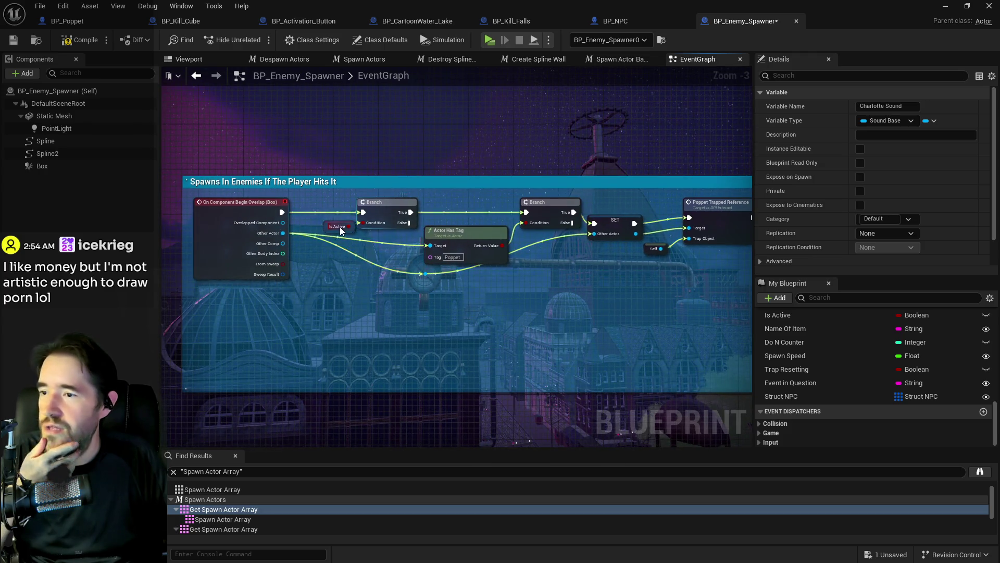
Compile and save BP_Enemy_Spawner.
click(82, 42)
click(14, 39)
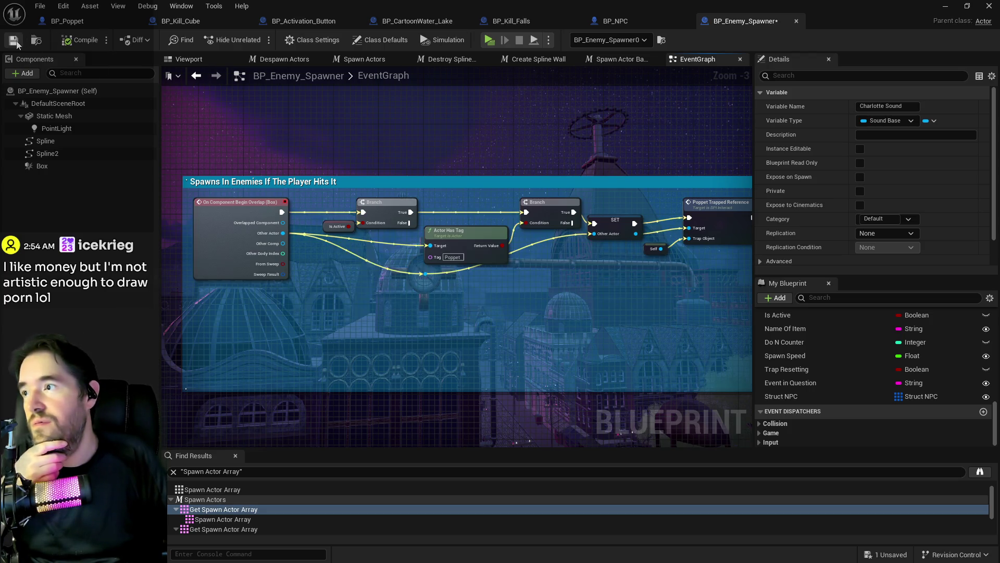
scroll(486, 217, down, 4)
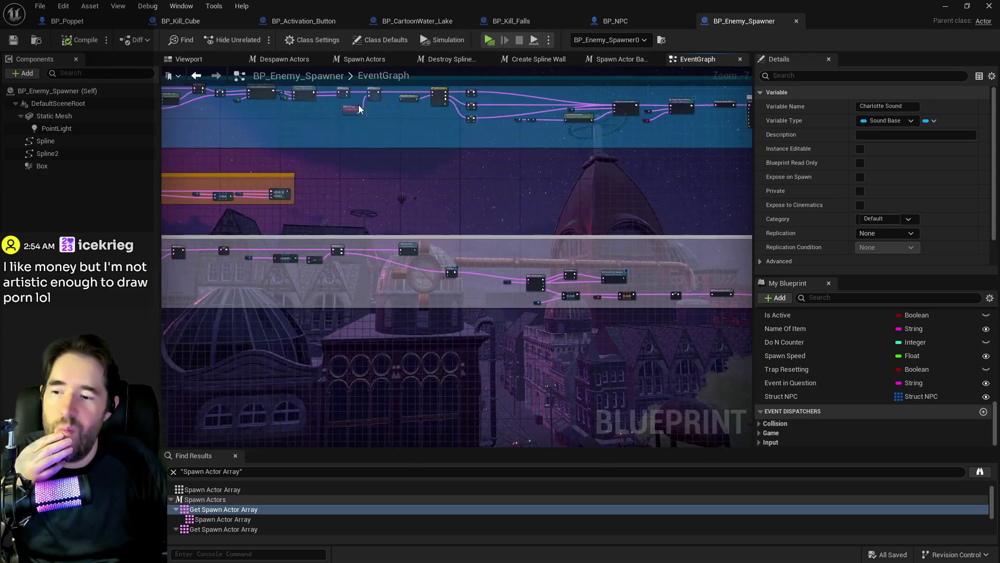
scroll(617, 310, up, 4)
mouse_move(617, 310)
mouse_down()
mouse_move(551, 288)
mouse_move(599, 299)
mouse_move(571, 268)
mouse_move(672, 296)
mouse_up()
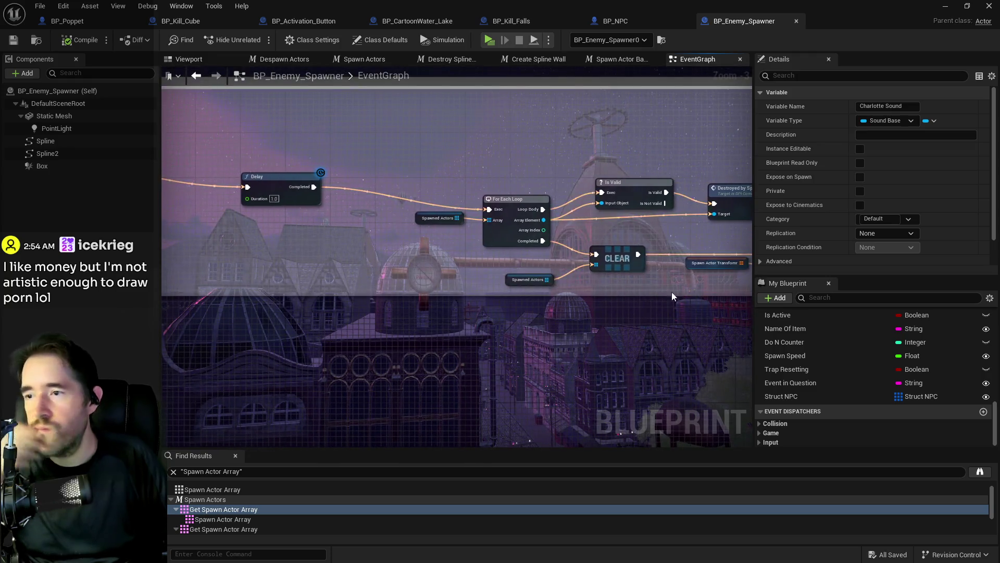
scroll(407, 270, down, 1)
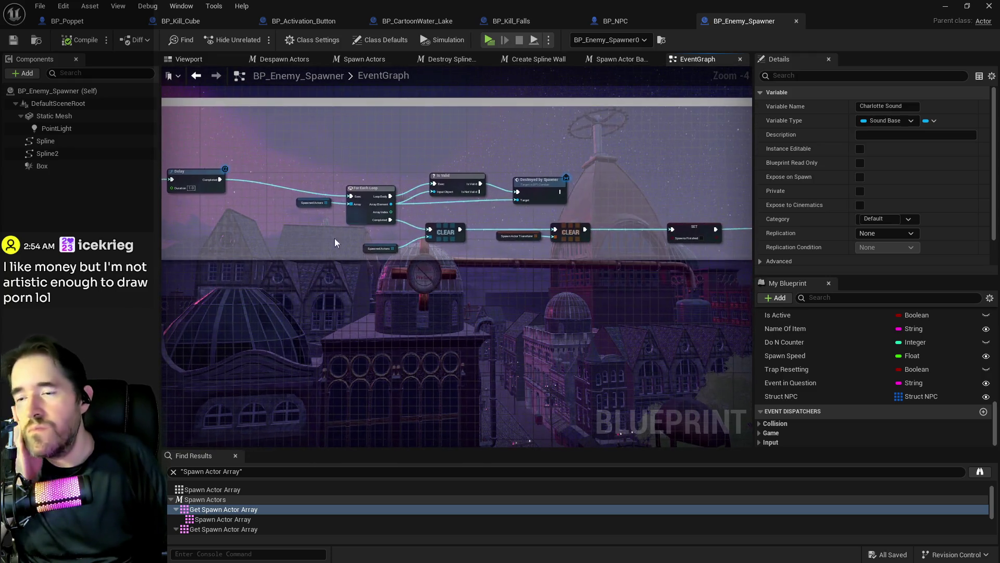
drag(355, 237, 545, 237)
scroll(493, 233, up, 2)
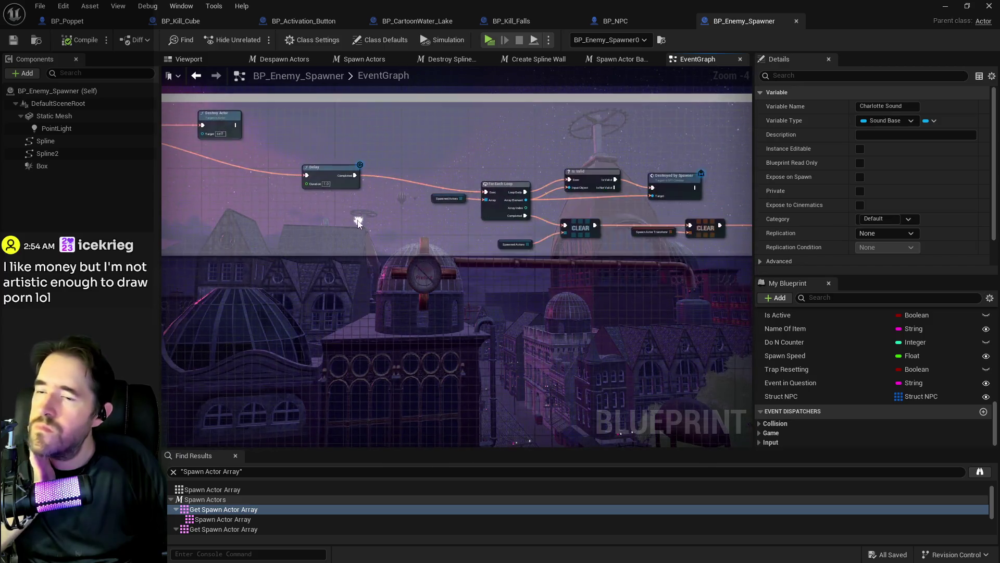
mouse_move(484, 238)
mouse_down()
mouse_move(543, 252)
mouse_move(468, 239)
mouse_up()
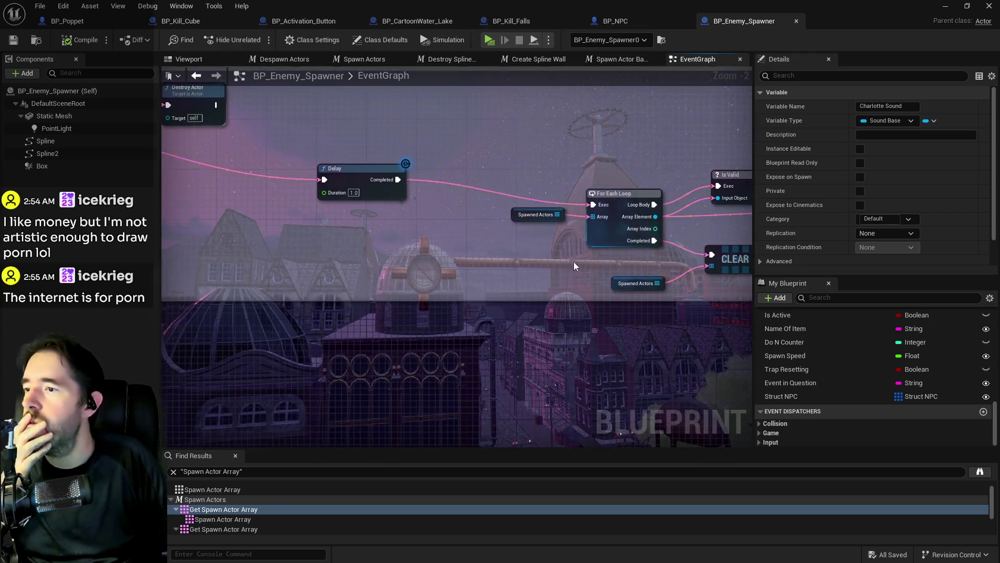
scroll(468, 234, down, 1)
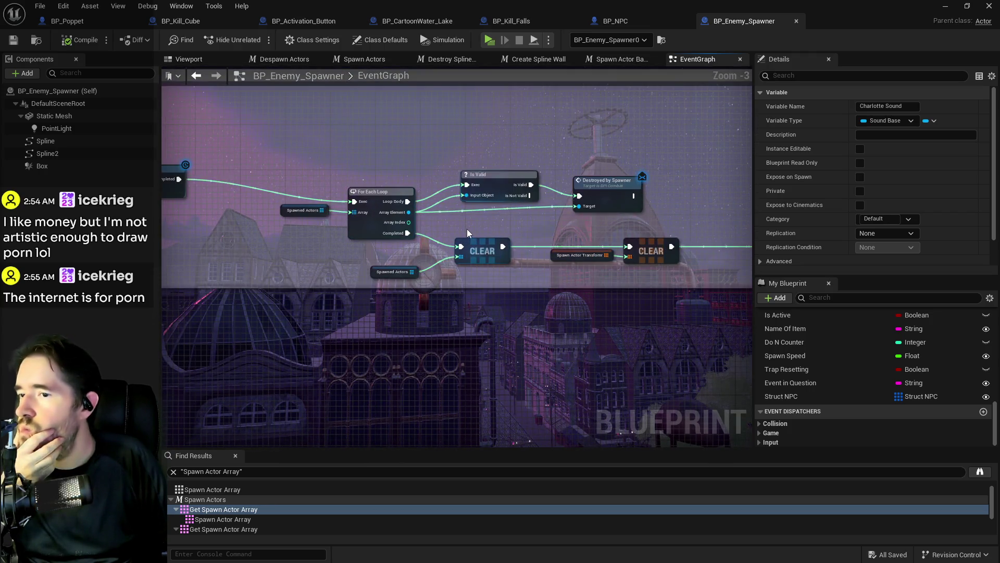
drag(467, 229, 668, 242)
drag(779, 395, 384, 260)
click(426, 281)
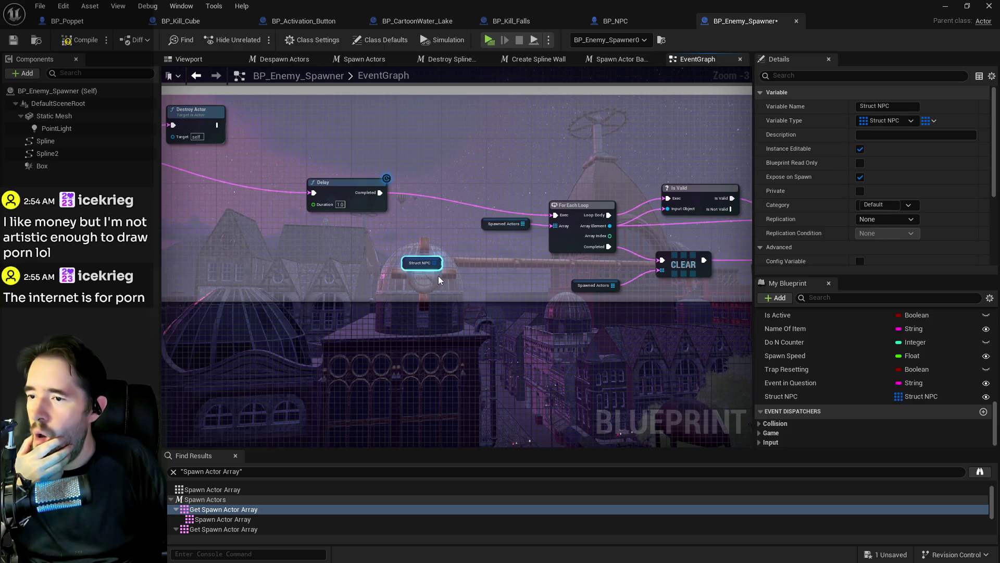
scroll(455, 262, up, 3)
mouse_move(424, 266)
mouse_down()
mouse_move(449, 270)
mouse_move(560, 217)
mouse_move(599, 214)
mouse_move(496, 304)
mouse_move(478, 283)
mouse_up()
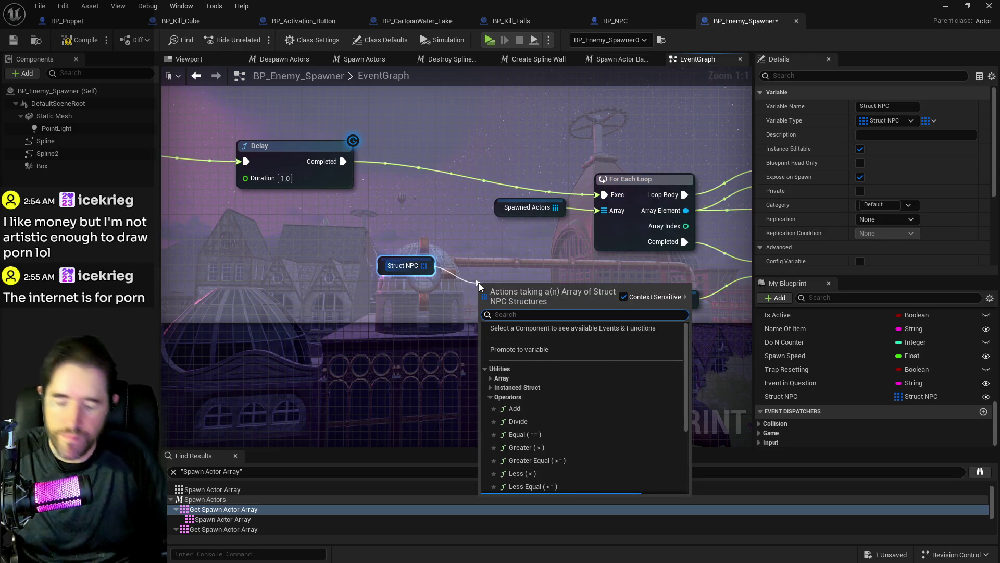
text(for e)
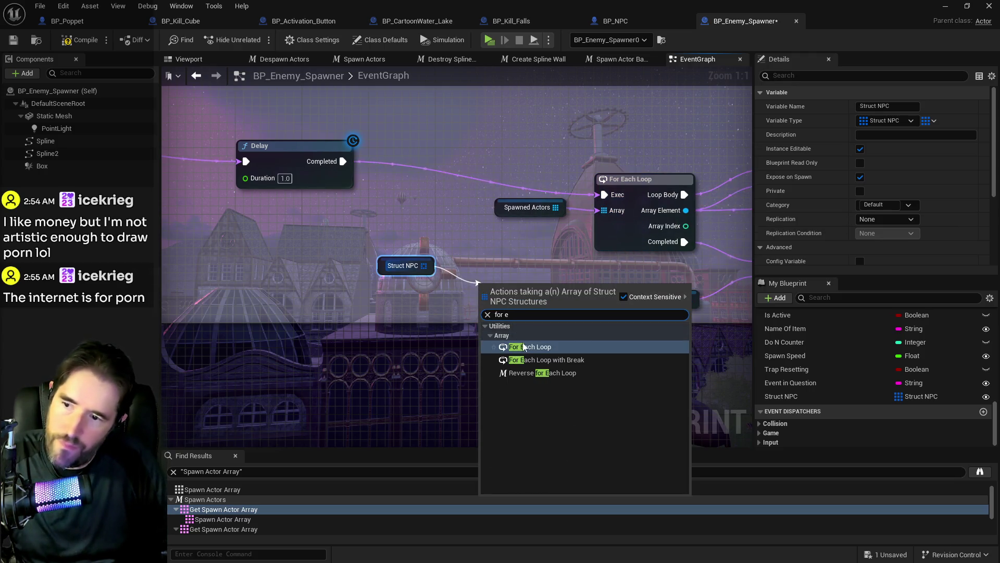
click(524, 346)
drag(500, 287, 500, 254)
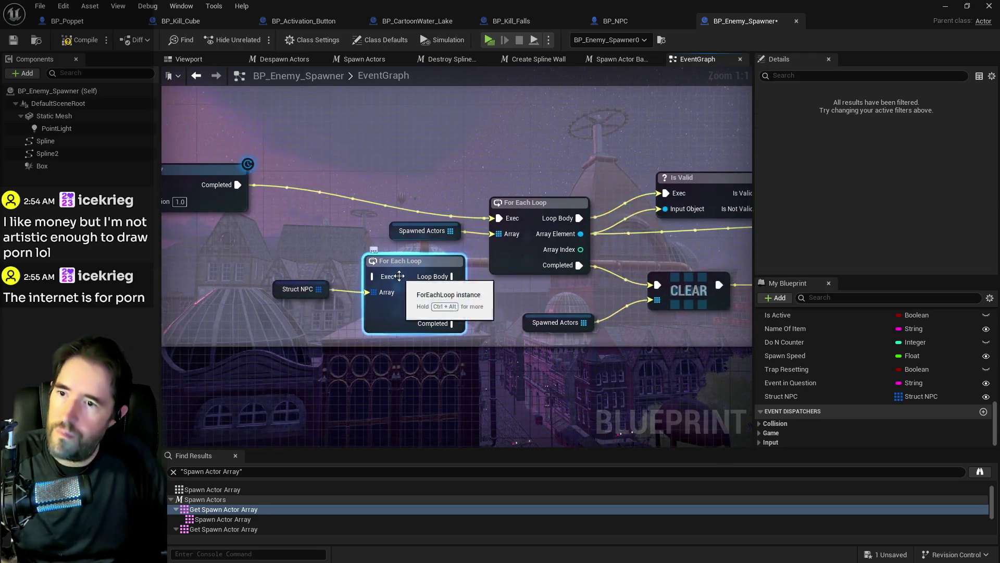
scroll(399, 276, down, 1)
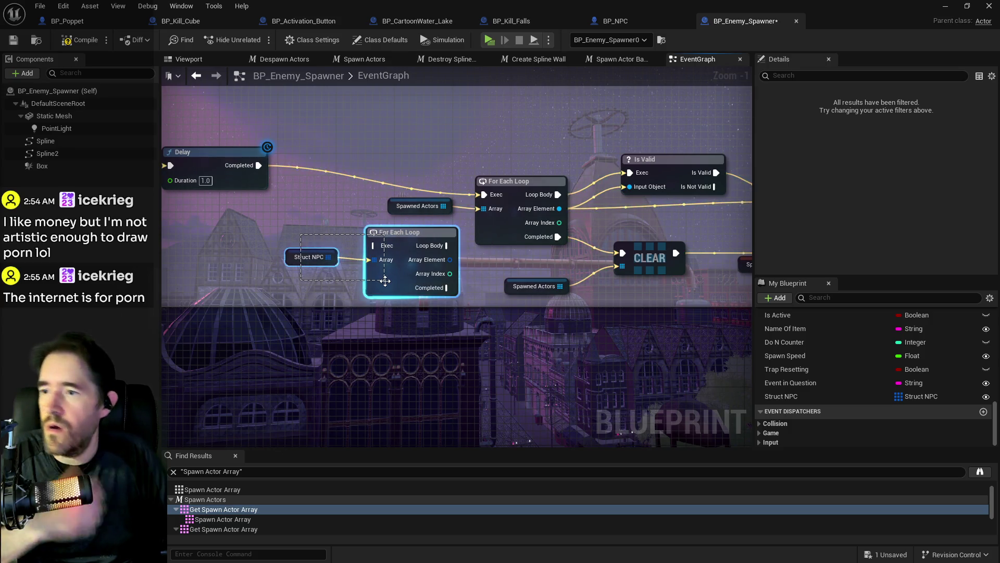
click(472, 270)
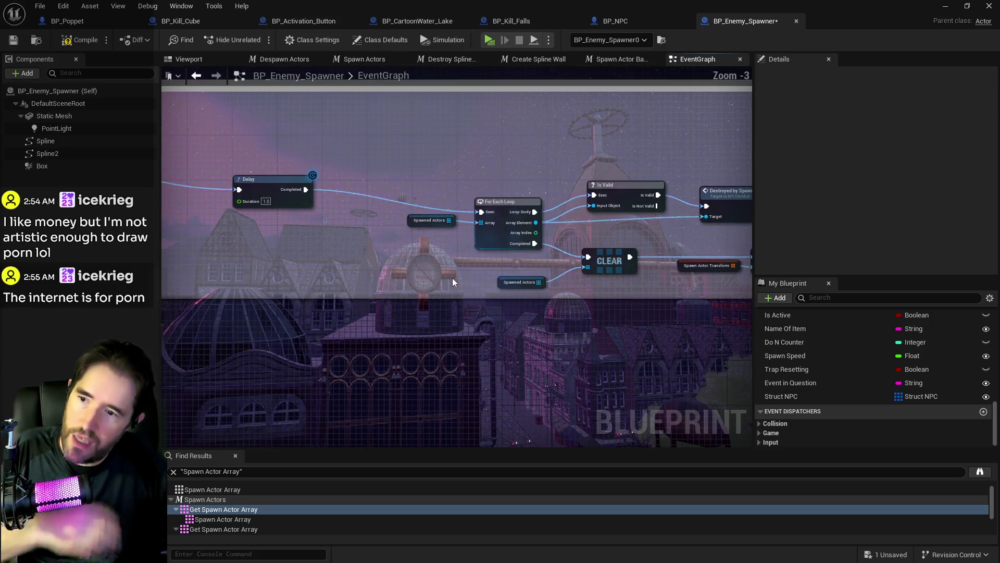
Move Enemies Eliminated up beside the Delay node in the green spline-wall comment.
scroll(452, 278, down, 4)
scroll(449, 299, up, 3)
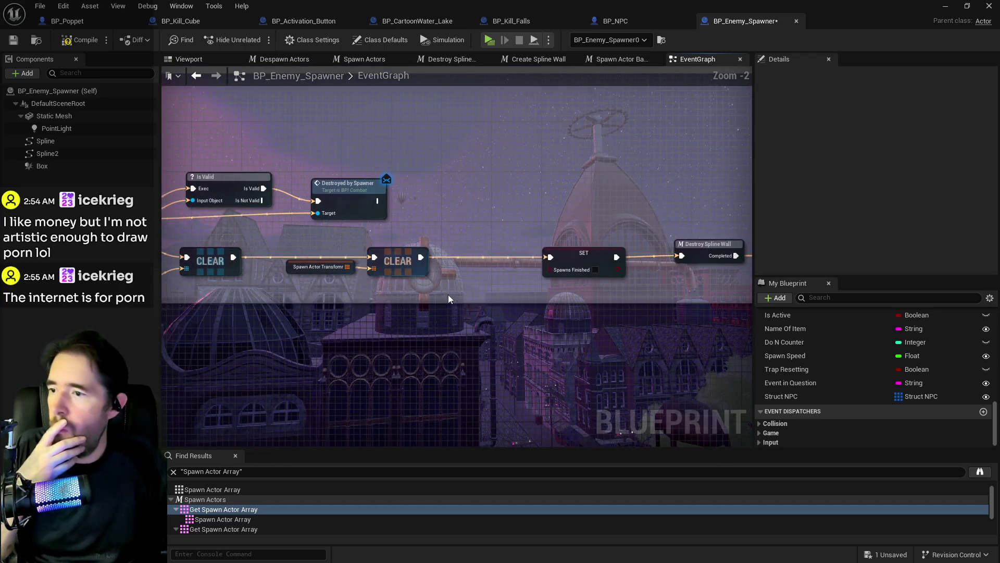
scroll(644, 306, down, 3)
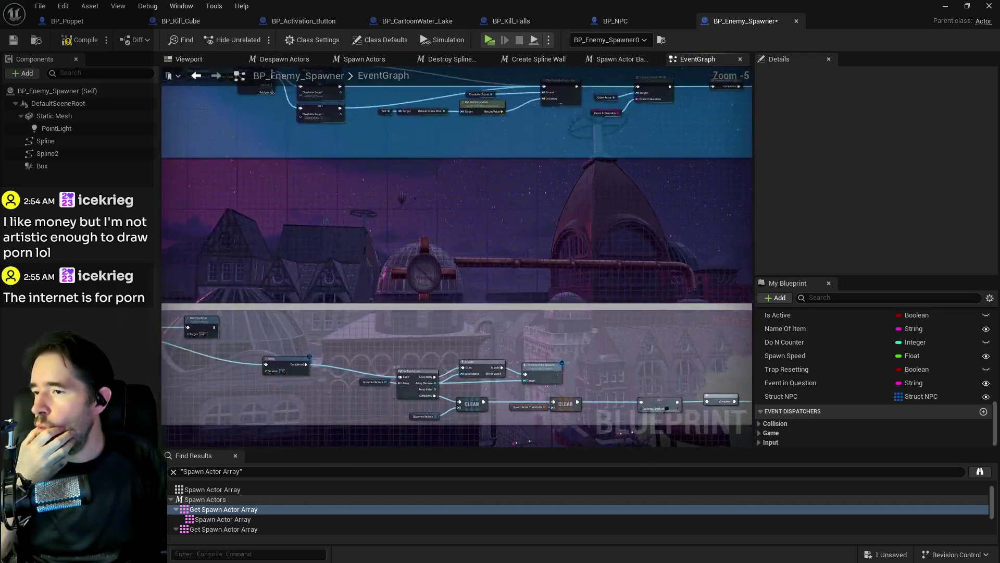
mouse_move(643, 306)
mouse_down()
mouse_move(342, 208)
mouse_move(521, 223)
mouse_move(531, 241)
mouse_move(186, 224)
mouse_up()
scroll(359, 170, up, 3)
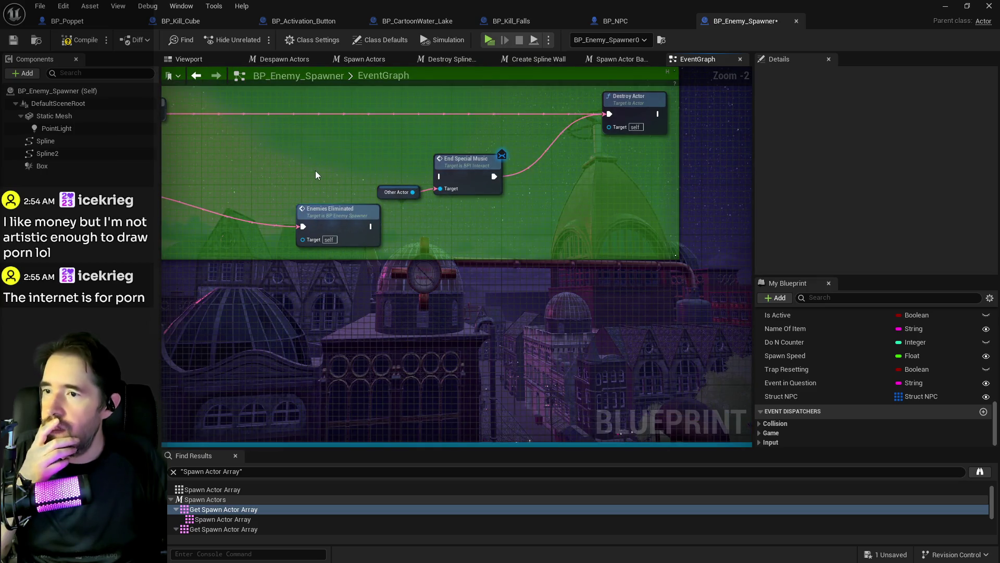
mouse_move(407, 149)
mouse_down()
mouse_move(473, 196)
mouse_move(559, 204)
mouse_move(493, 180)
mouse_move(462, 190)
mouse_up()
scroll(474, 196, down, 3)
drag(368, 183, 506, 208)
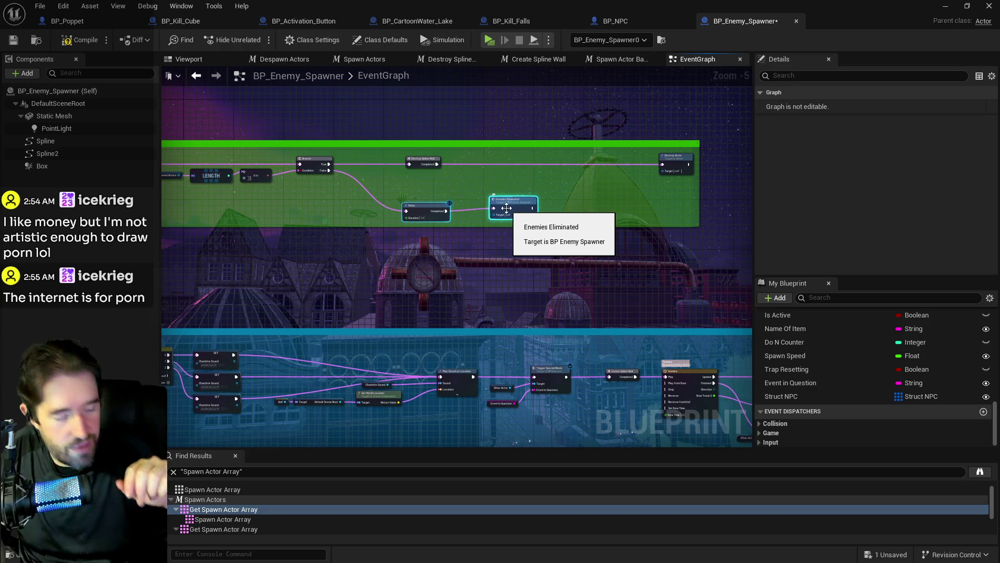
drag(506, 208, 506, 209)
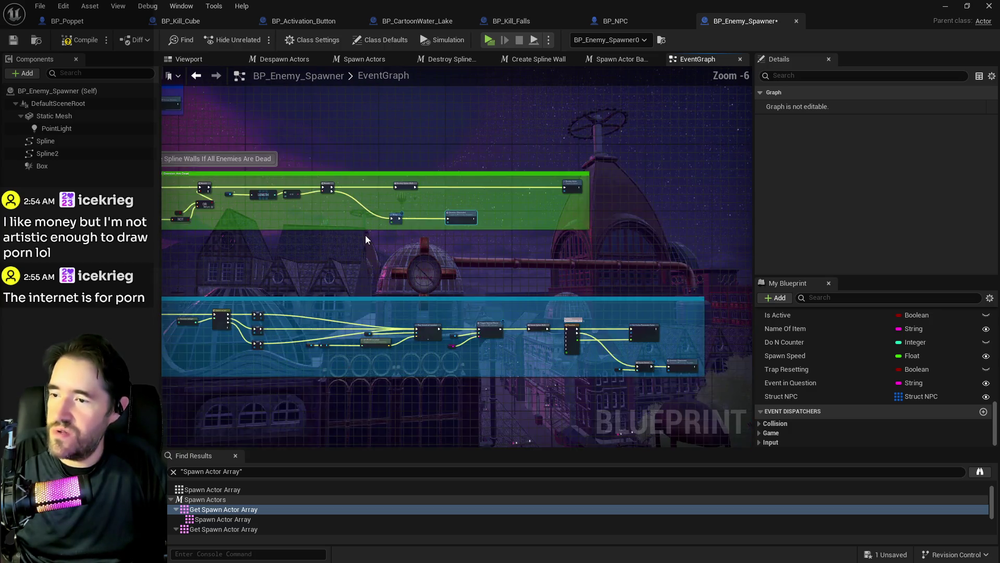
Review the Branch, Set Visibility and BeginPlay groups, then save BP_Enemy_Spawner.
scroll(398, 220, up, 3)
drag(398, 221, 480, 216)
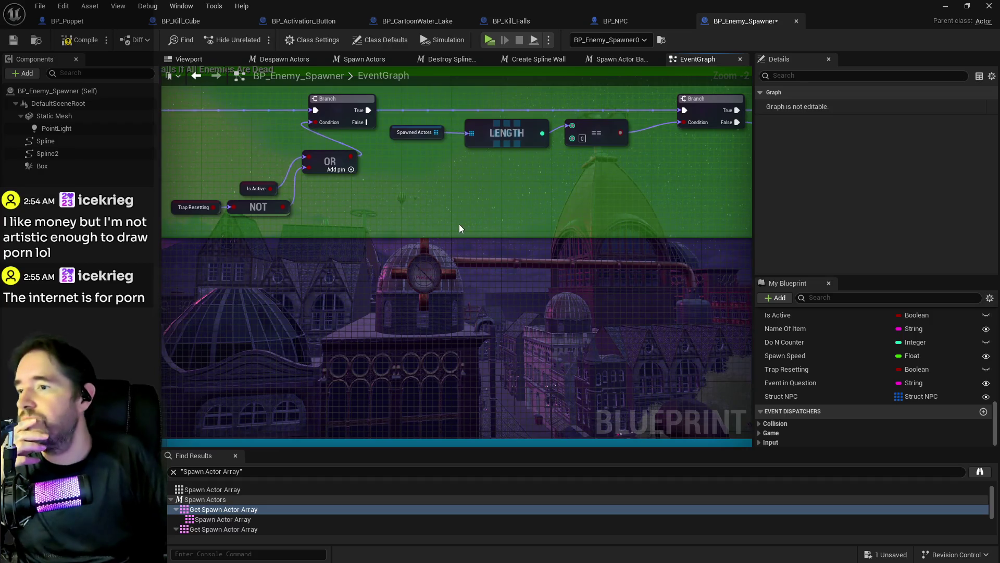
scroll(459, 226, down, 6)
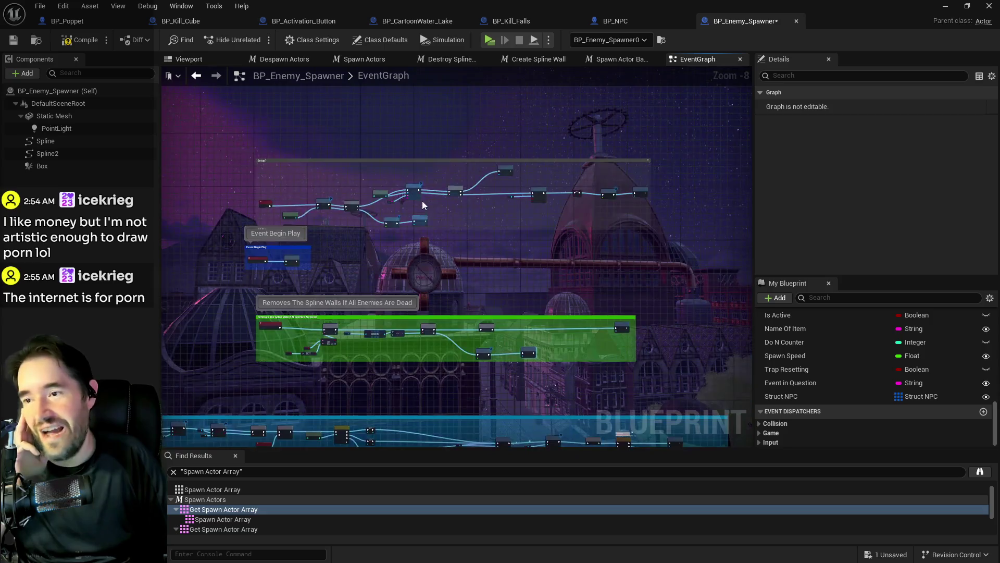
scroll(422, 201, up, 4)
drag(542, 223, 221, 238)
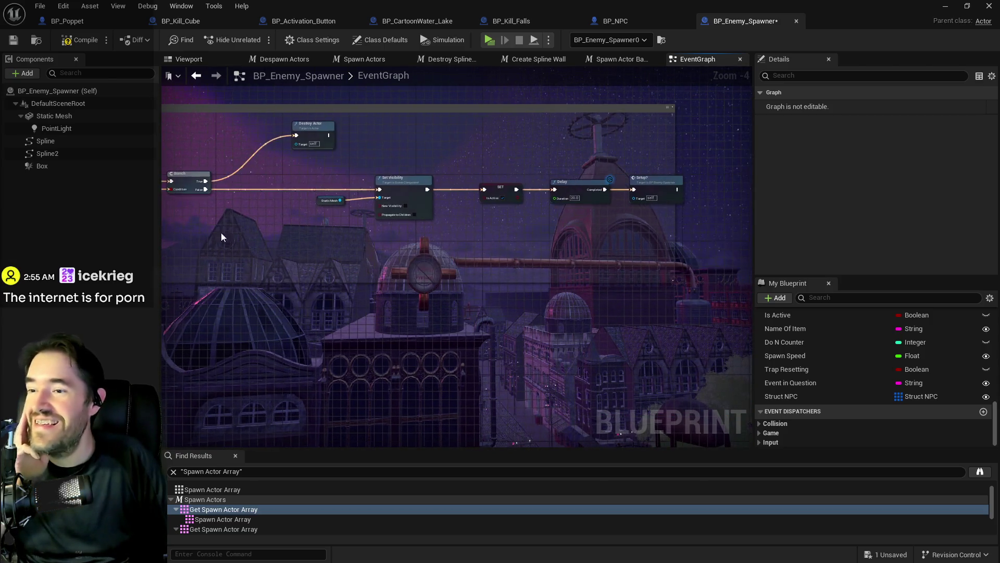
mouse_move(437, 226)
mouse_down()
mouse_move(469, 187)
mouse_move(500, 177)
mouse_move(565, 226)
mouse_move(562, 99)
mouse_move(443, 271)
mouse_move(469, 234)
mouse_move(640, 288)
mouse_move(518, 199)
mouse_move(508, 128)
mouse_up()
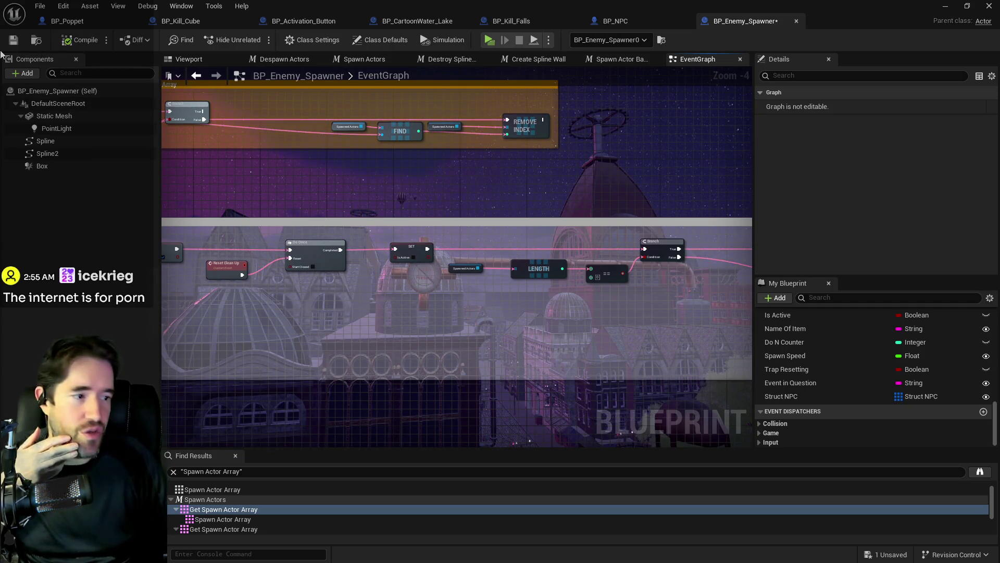
click(14, 40)
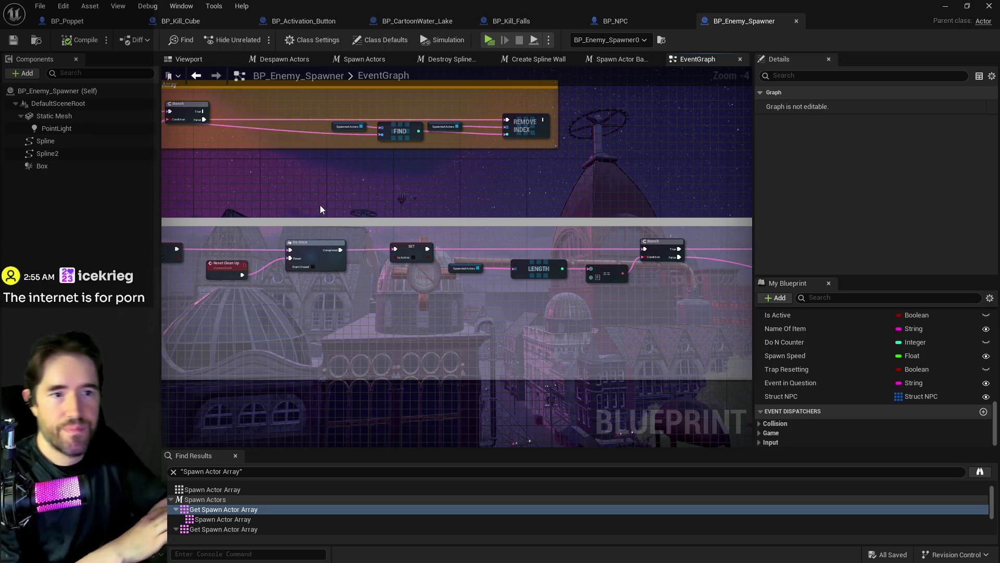
key(alt+Tab)
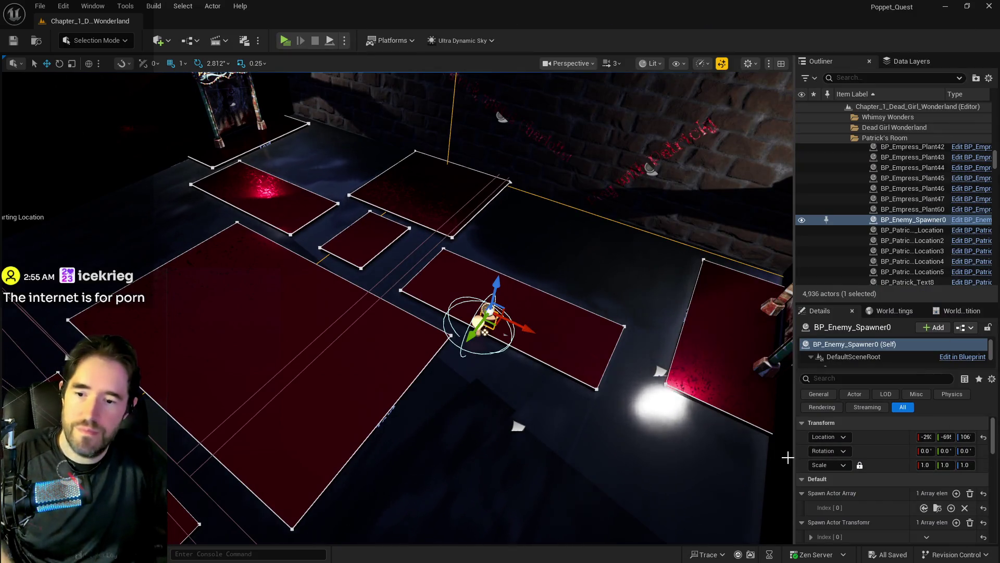
Add a Struct NPC entry and set its NPC Actor to BP_Stitch_Patrick.
drag(794, 457, 563, 461)
scroll(768, 515, down, 2)
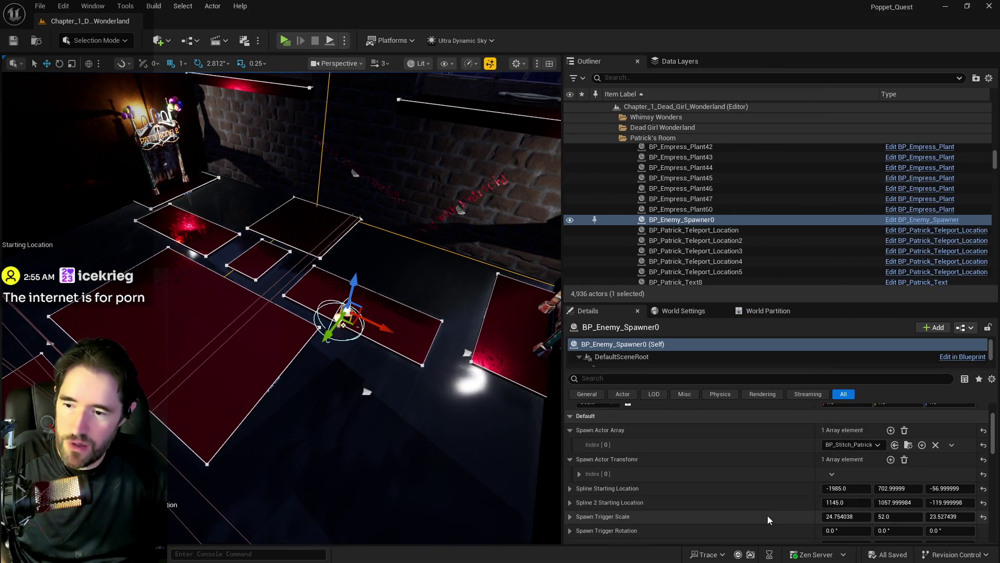
scroll(767, 514, down, 2)
scroll(767, 514, down, 2)
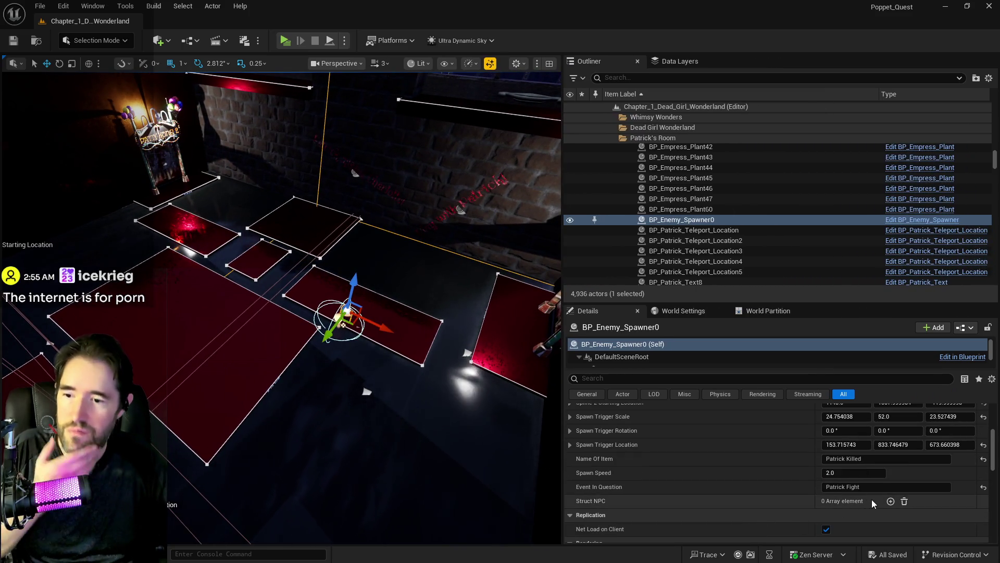
click(890, 501)
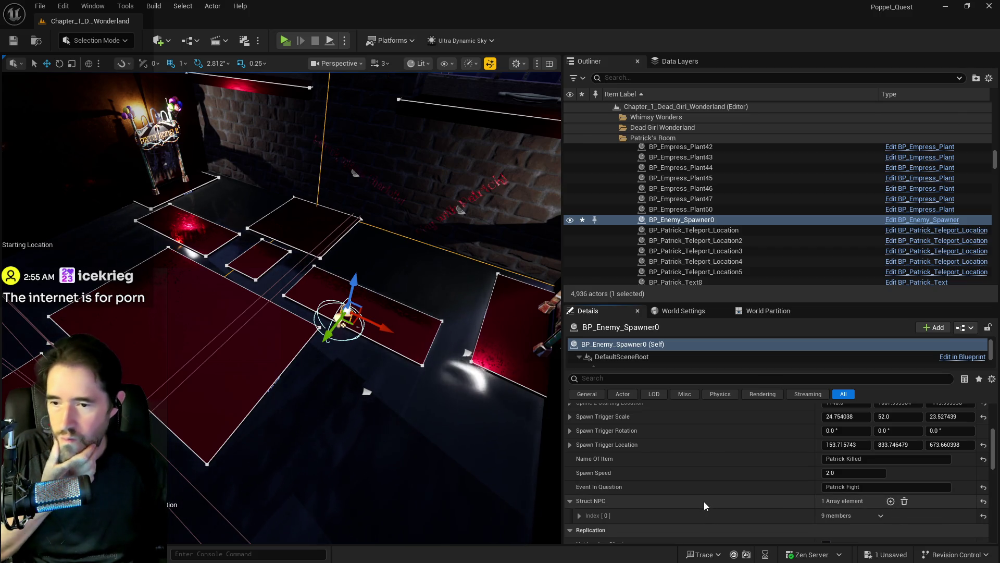
scroll(682, 505, down, 1)
scroll(683, 505, down, 1)
click(580, 482)
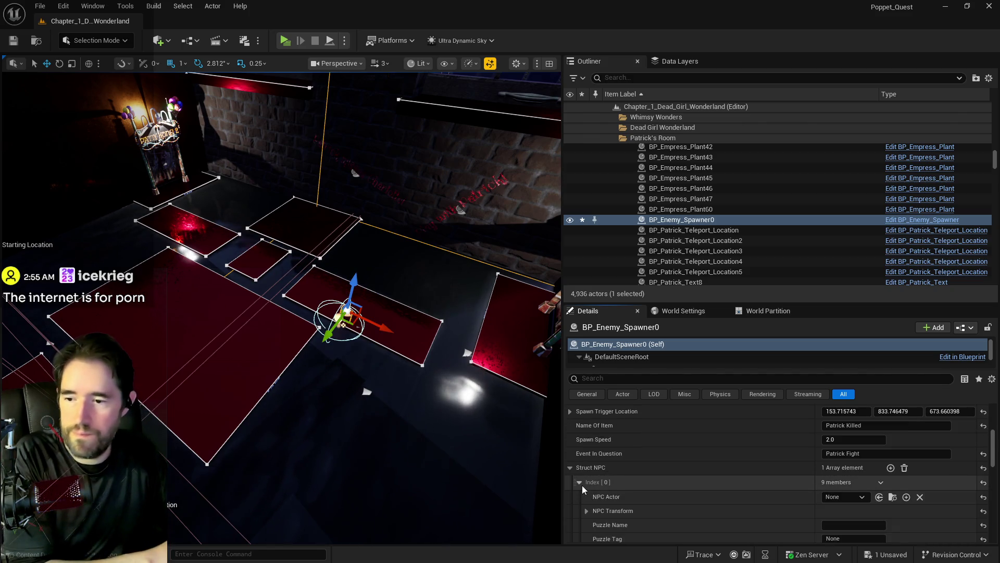
scroll(730, 481, down, 1)
click(847, 480)
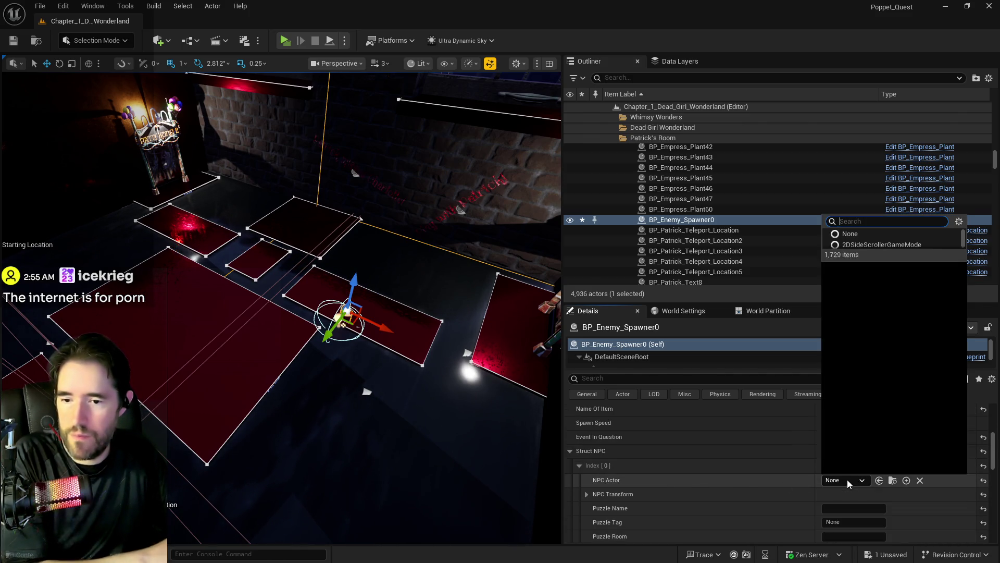
text(patri)
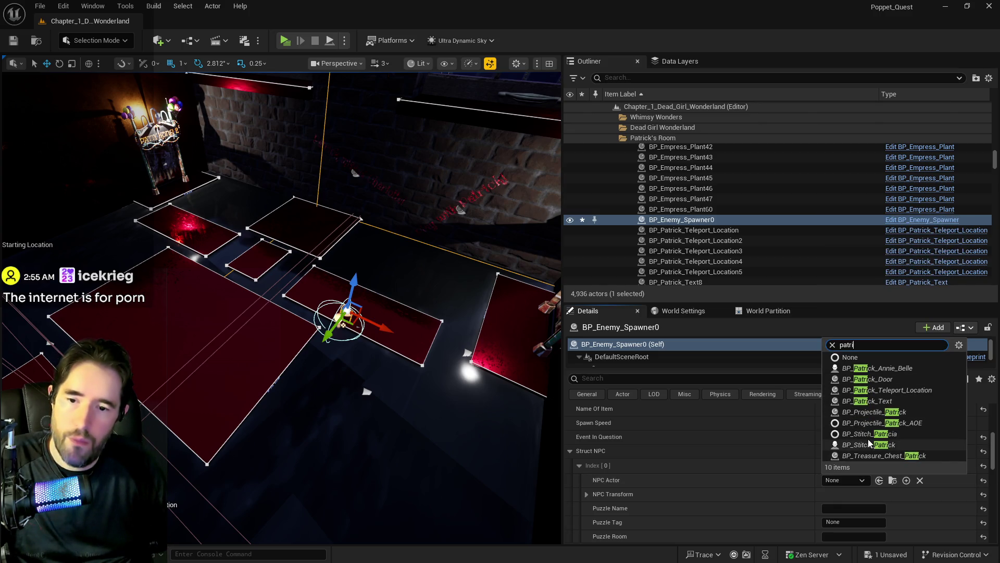
click(867, 445)
Copy the values of Spawn Actor Transform Index [0].
scroll(797, 511, down, 1)
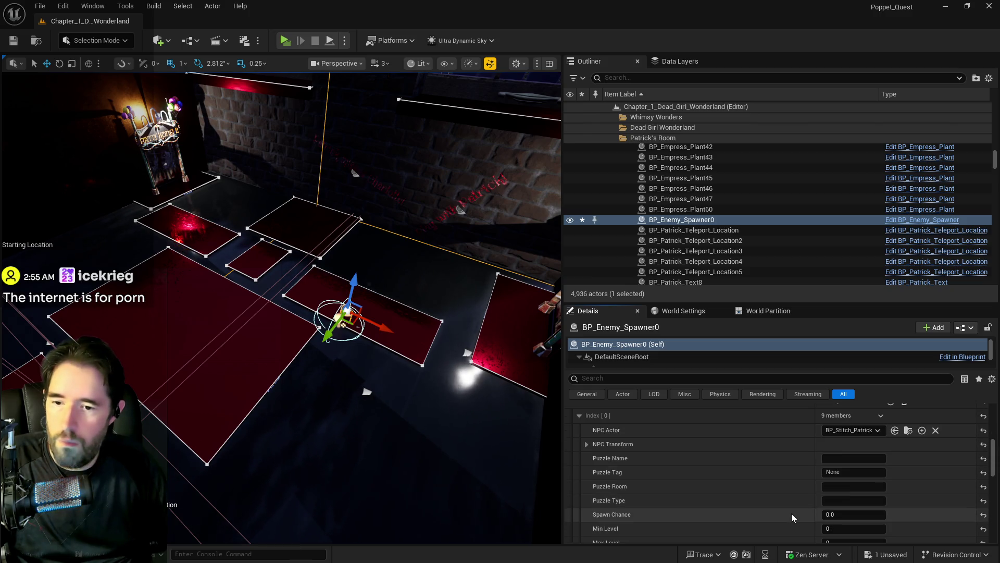
scroll(670, 474, up, 4)
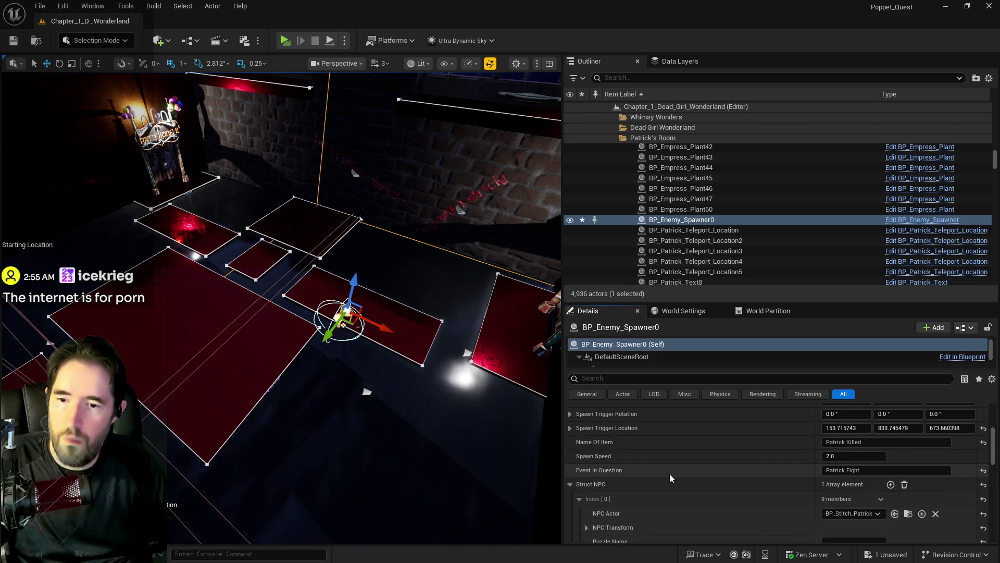
scroll(646, 480, up, 1)
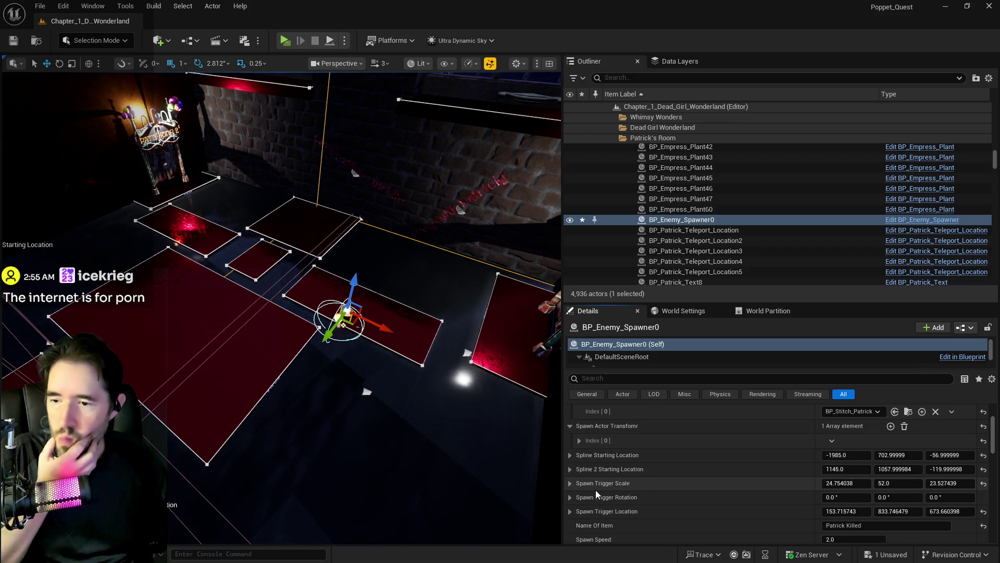
scroll(595, 490, up, 1)
click(588, 474)
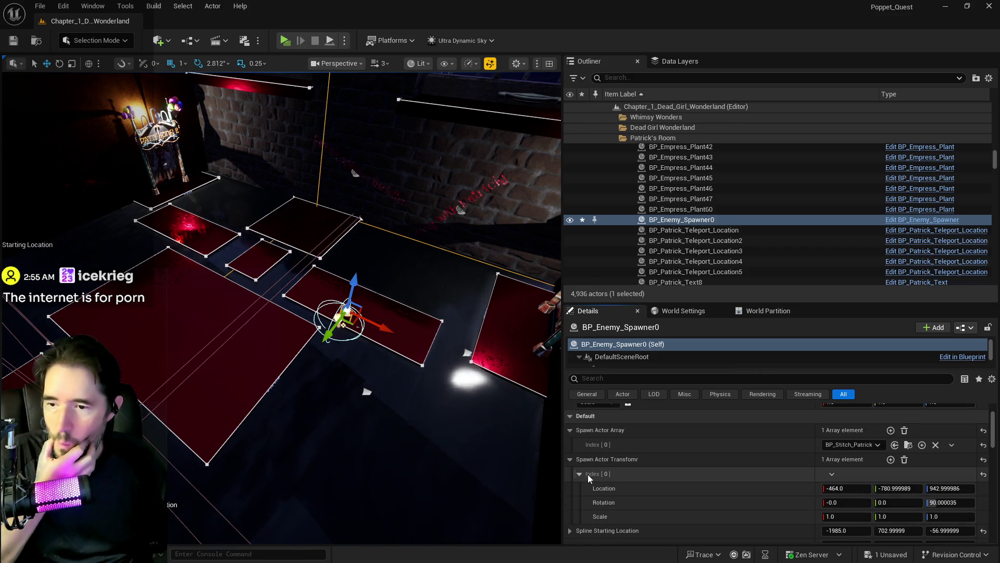
right_click(699, 475)
click(755, 424)
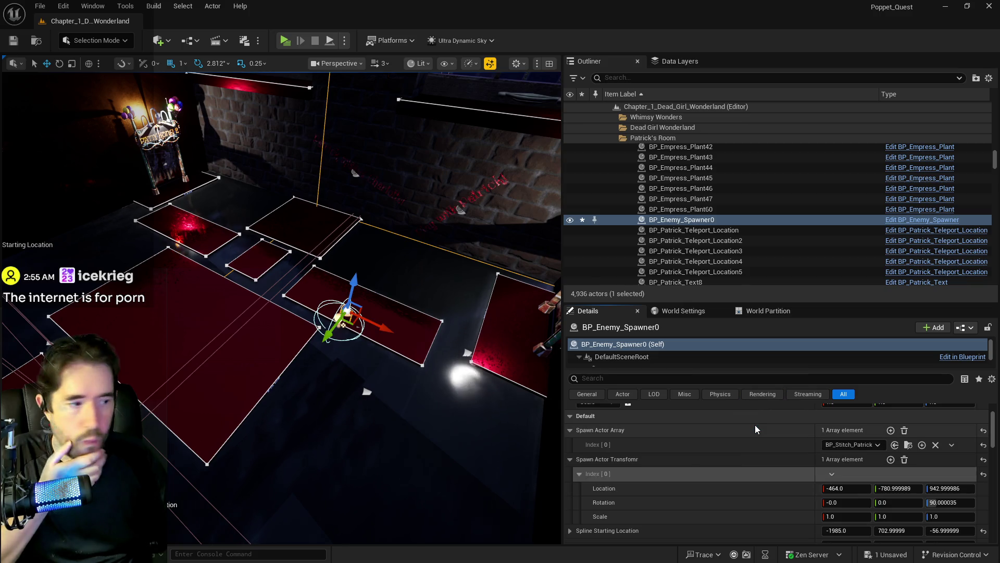
scroll(739, 436, down, 6)
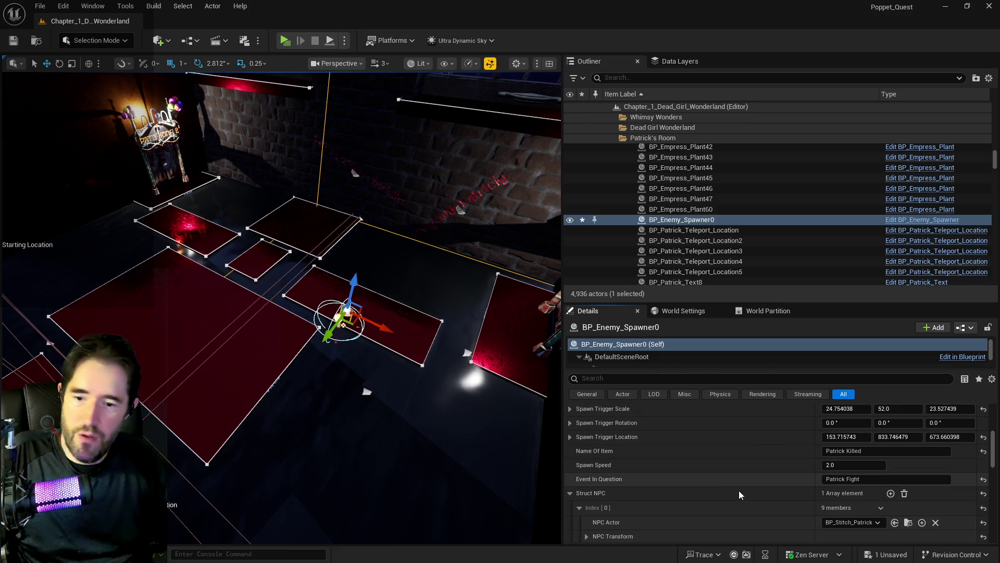
scroll(731, 438, up, 1)
Paste the copied spawn transform into the entry's NPC Transform.
scroll(730, 437, down, 3)
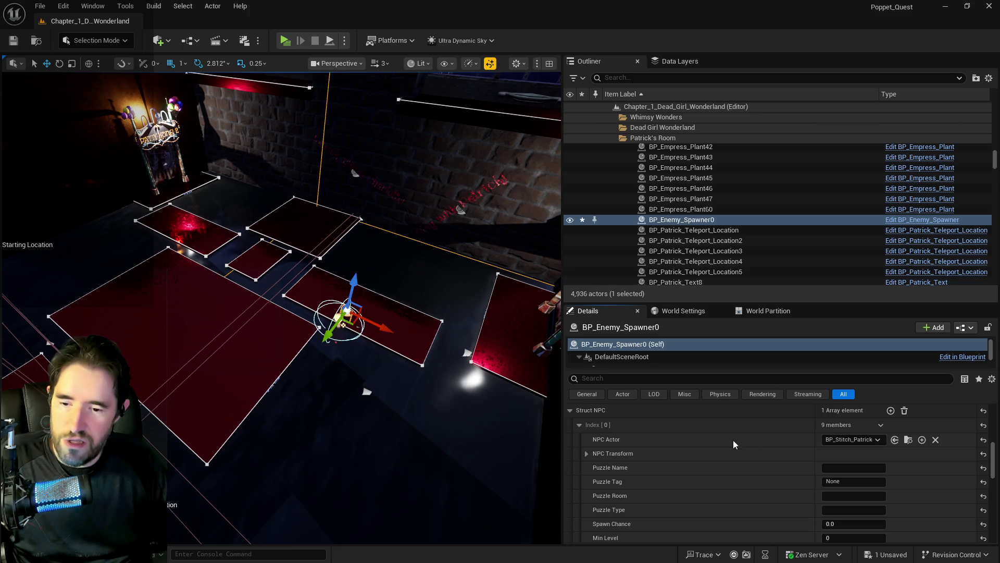
click(586, 453)
right_click(695, 456)
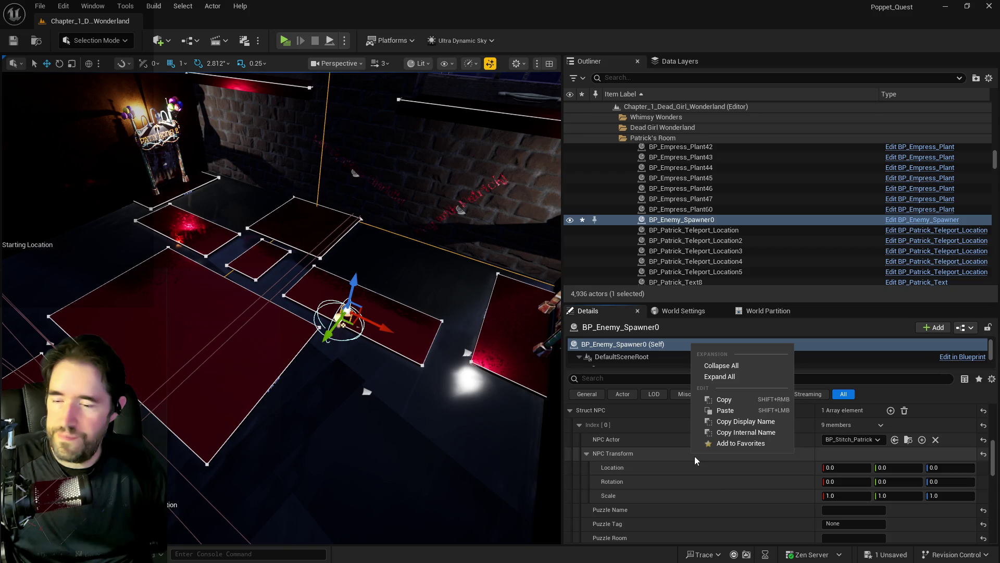
click(725, 411)
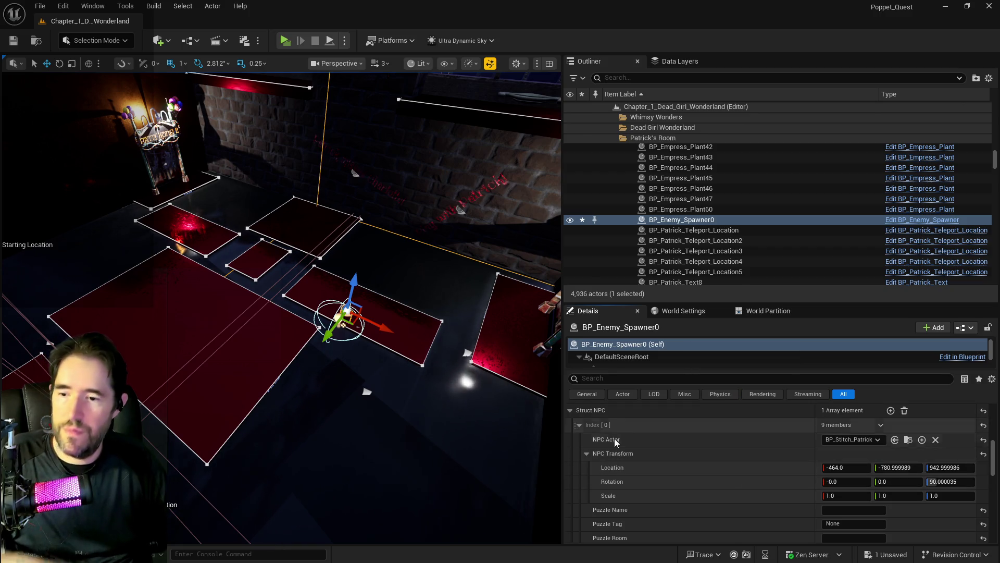
click(586, 453)
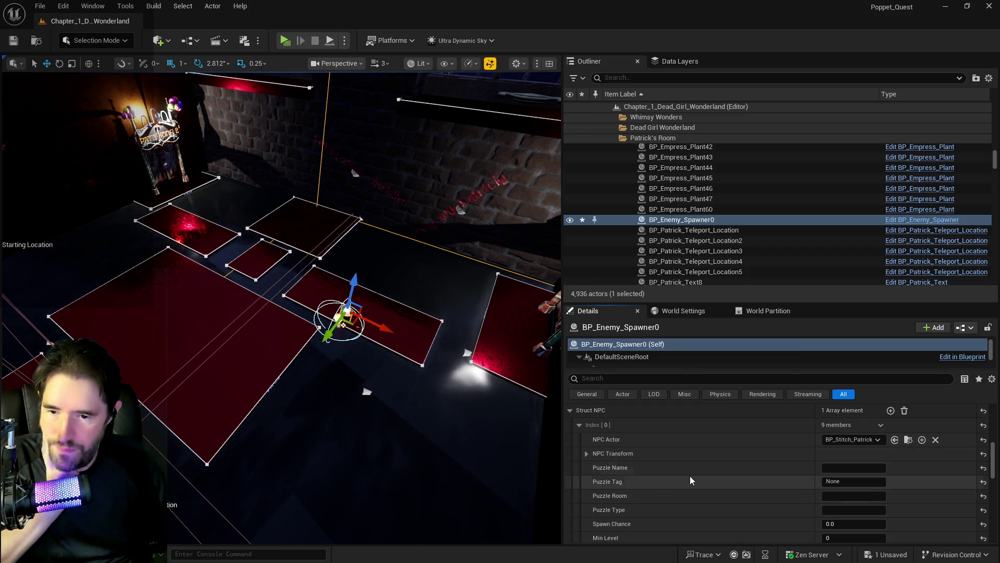
Set Min Level 1, Max Level 1 and Spawn Chance 100, then open BP_Enemy_Spawner with Ctrl+E.
scroll(764, 508, down, 1)
click(863, 522)
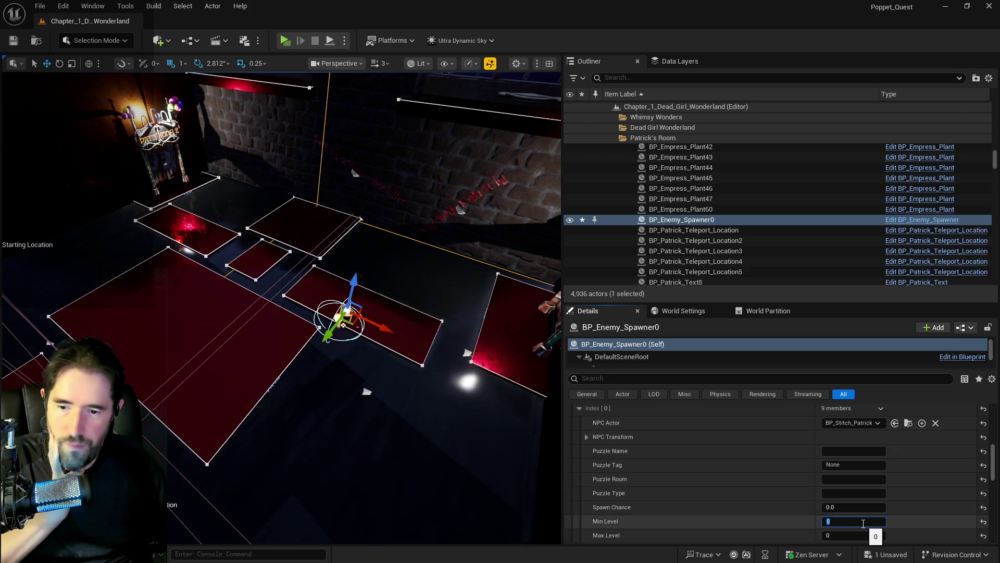
text(1)
click(847, 534)
key(Return)
click(852, 508)
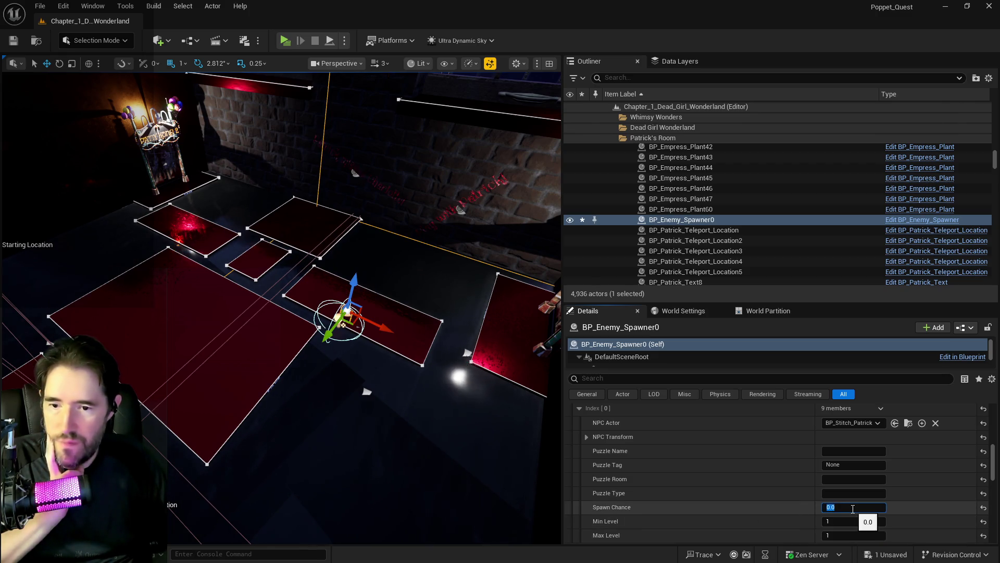
text(100)
key(Return)
scroll(722, 491, up, 2)
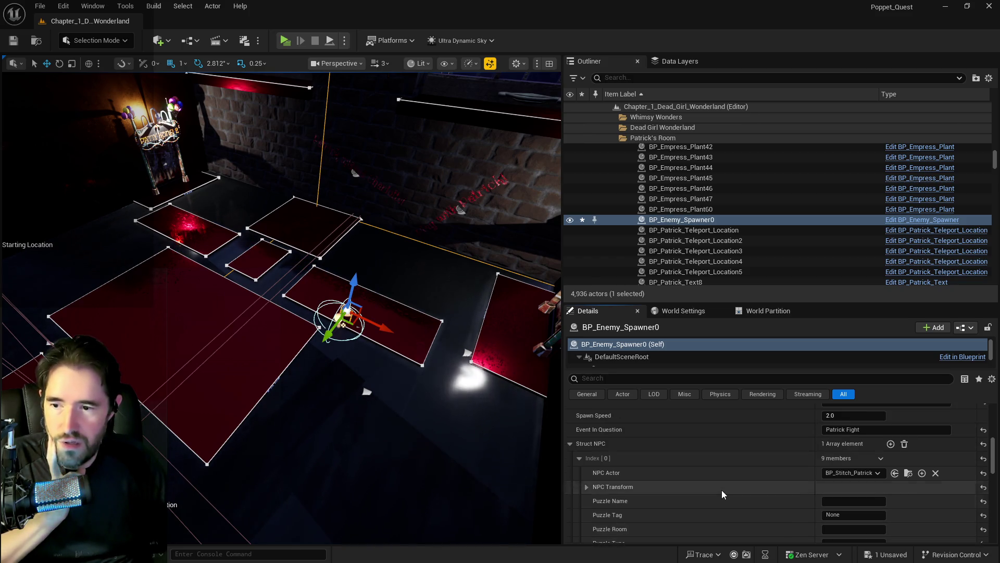
scroll(722, 490, up, 5)
scroll(722, 490, down, 5)
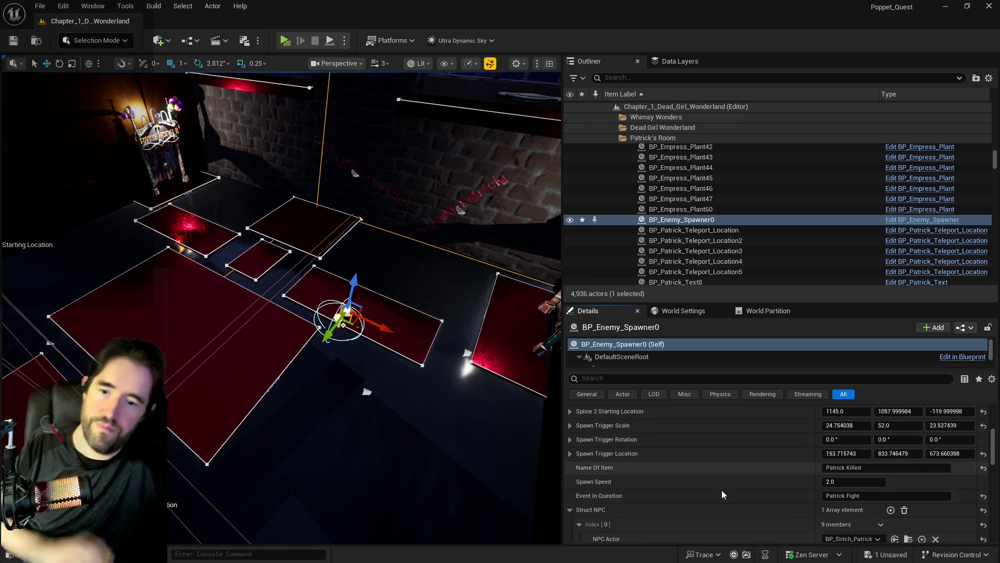
scroll(722, 490, down, 2)
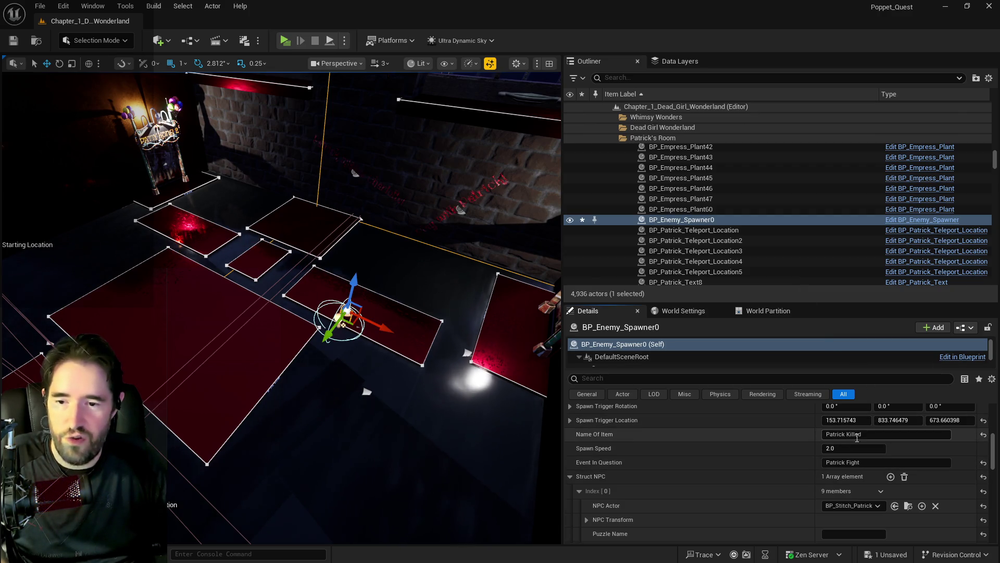
scroll(801, 483, down, 4)
scroll(770, 457, up, 4)
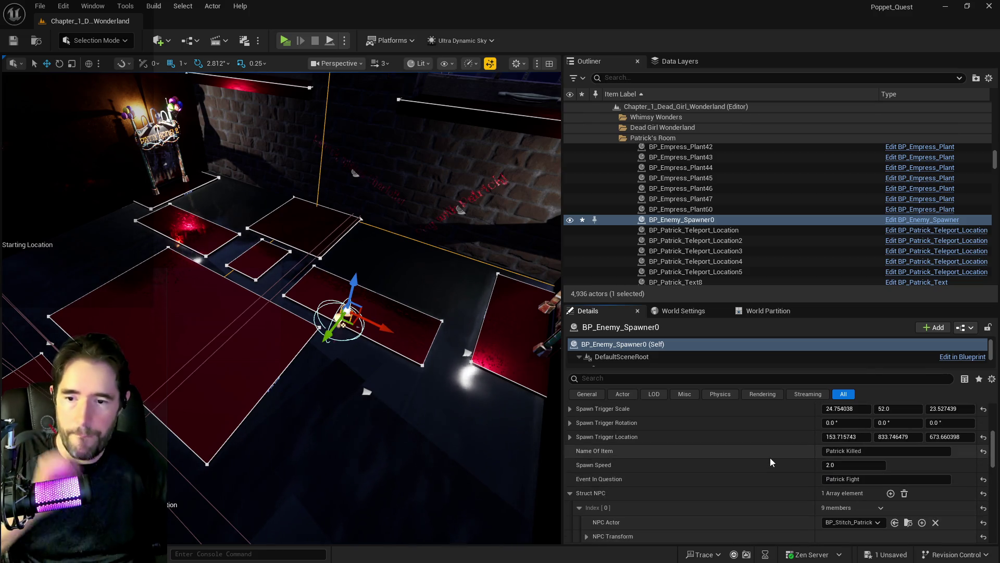
scroll(770, 458, down, 5)
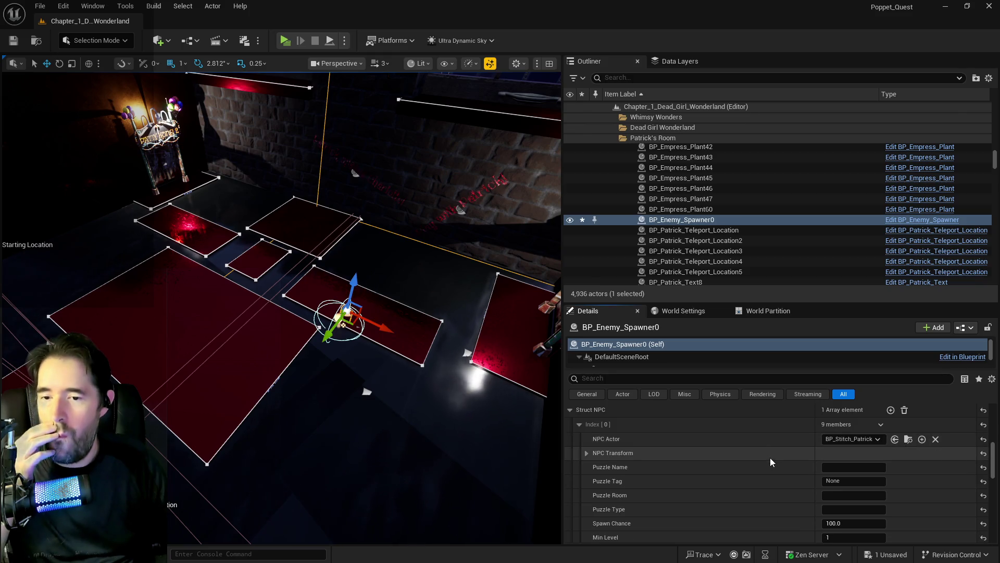
scroll(770, 457, up, 4)
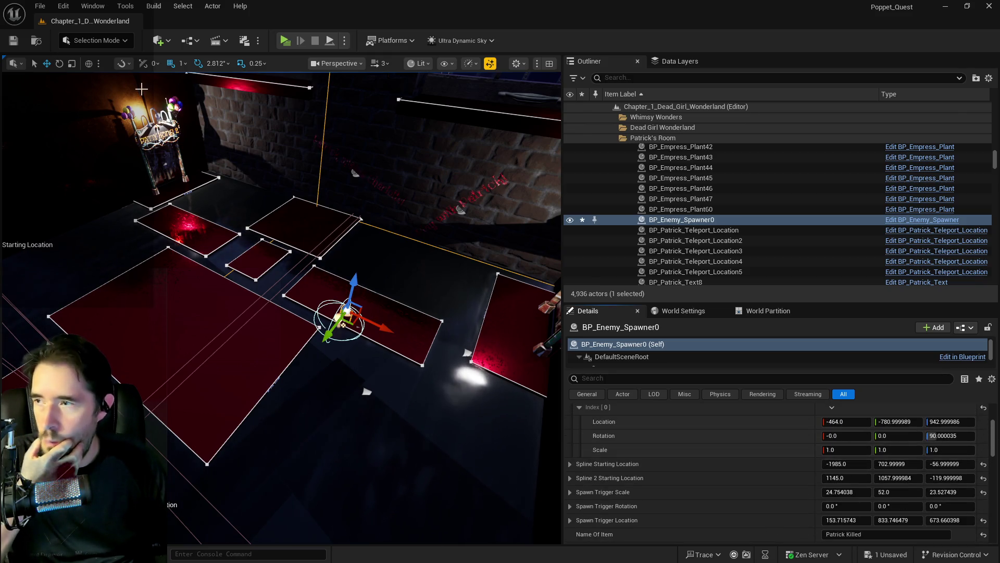
key(ctrl+e)
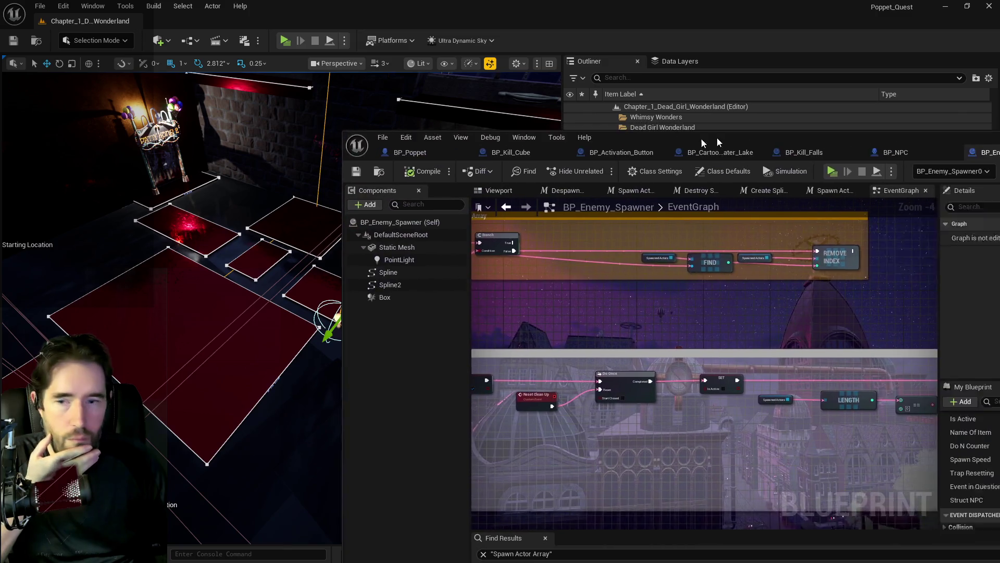
Delete the obsolete Spawn Actor Array variable from BP_Enemy_Spawner.
double_click(717, 141)
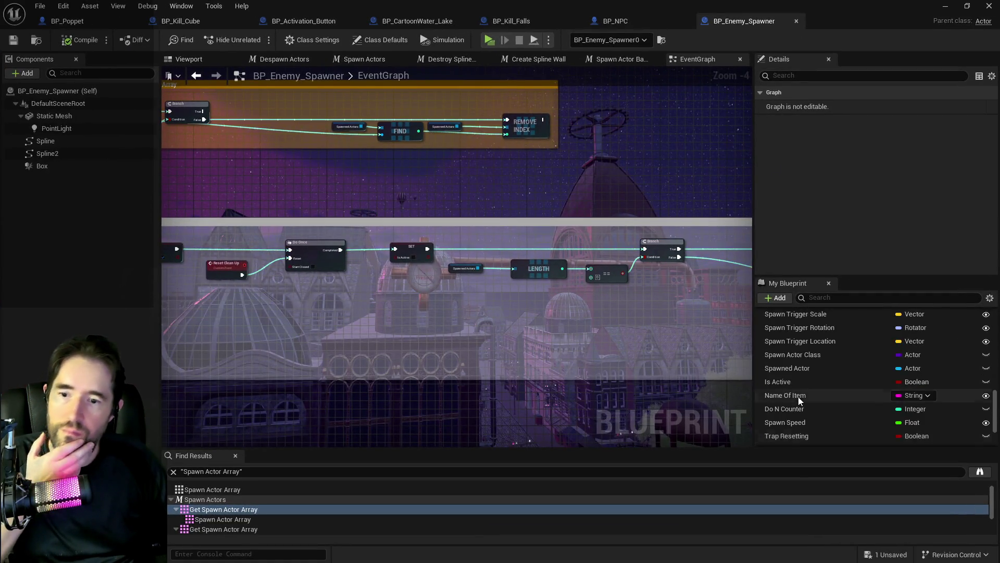
scroll(798, 396, up, 5)
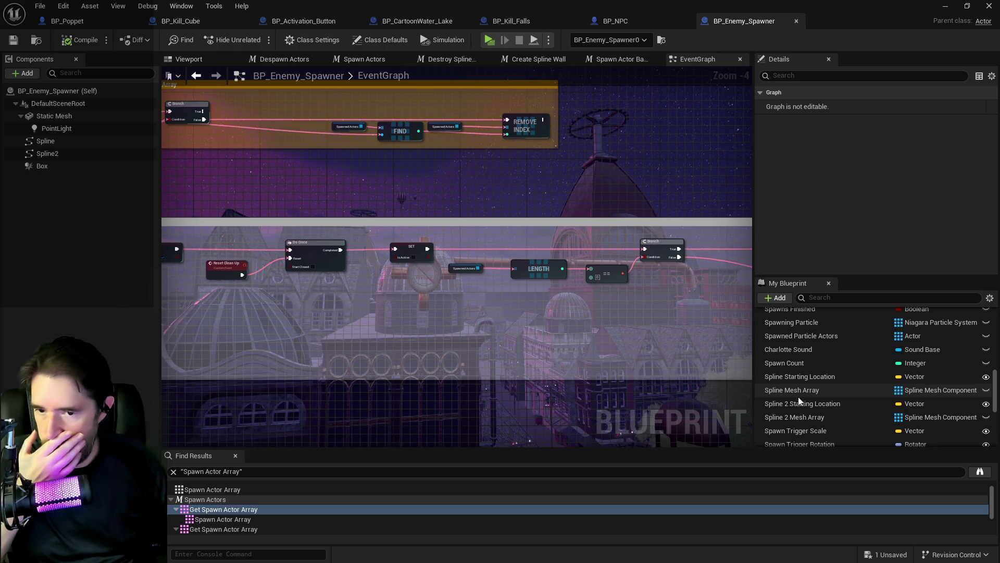
scroll(798, 396, up, 5)
click(797, 419)
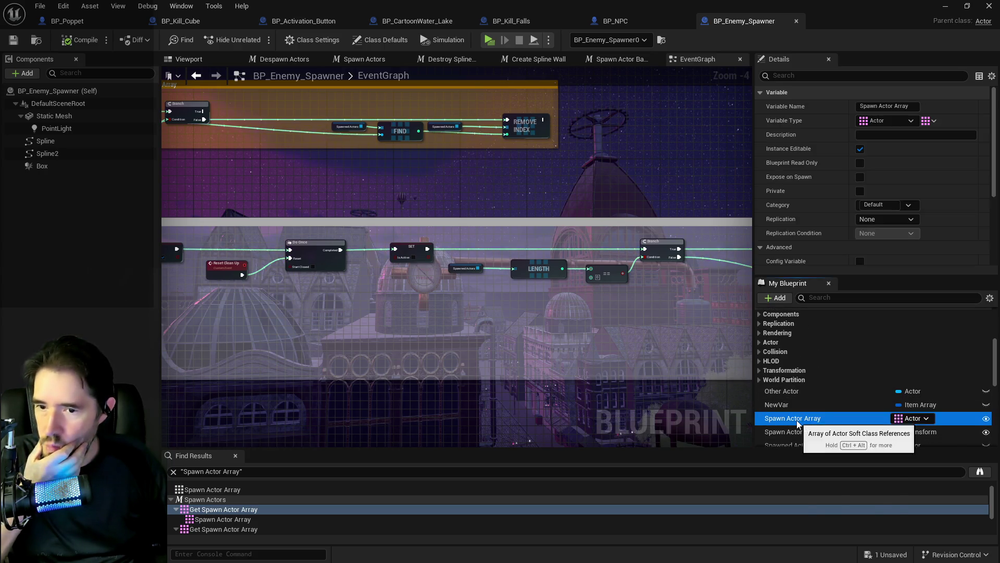
right_click(797, 423)
click(832, 511)
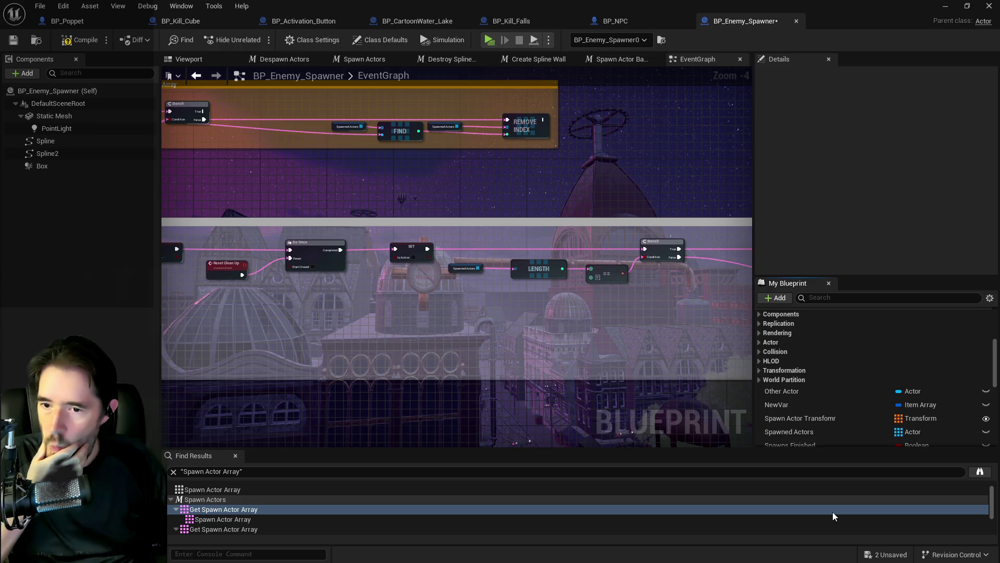
Cancel deleting Spawn Actor Transfomr and jump to where it is still referenced.
right_click(792, 420)
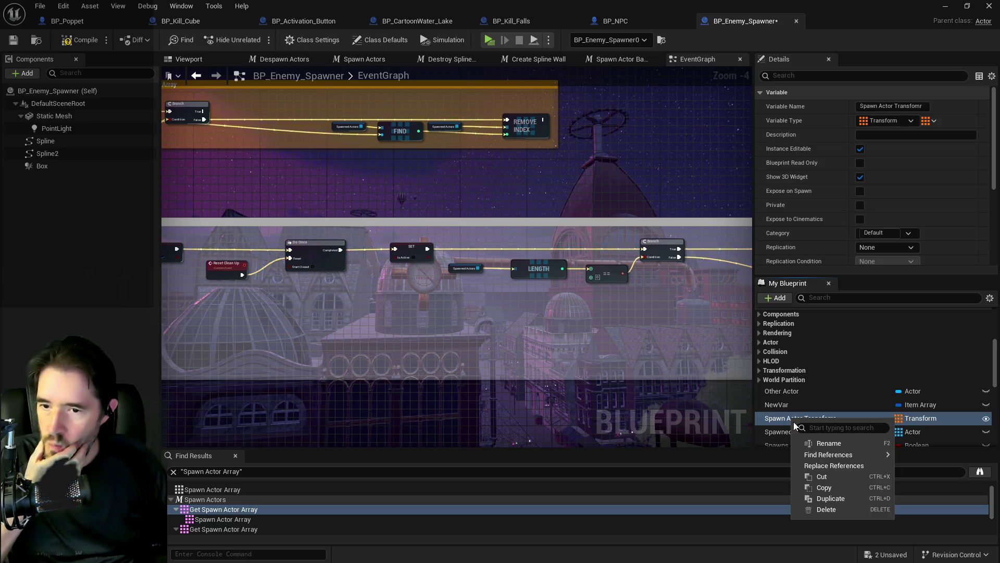
click(828, 510)
click(608, 308)
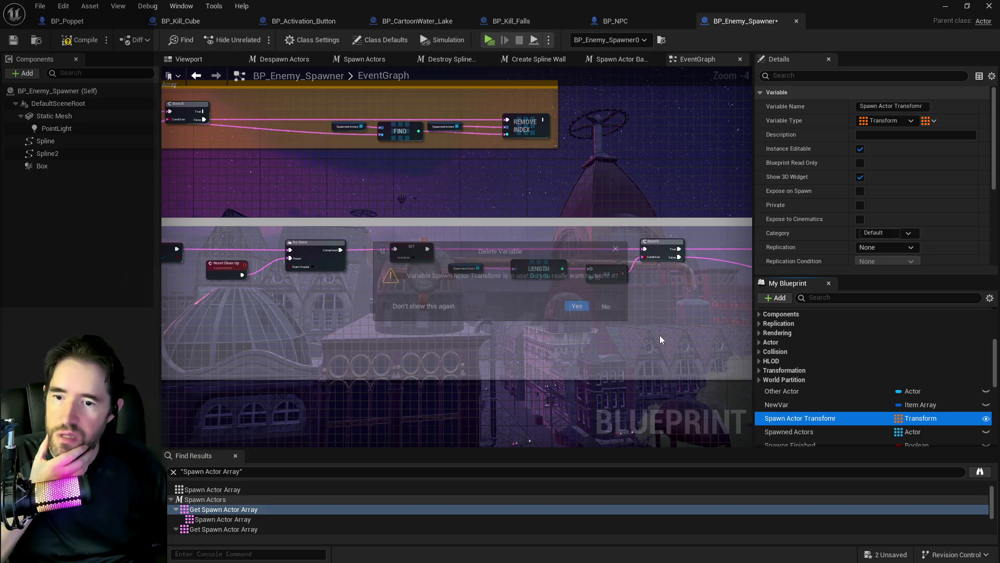
right_click(800, 416)
mouse_move(838, 455)
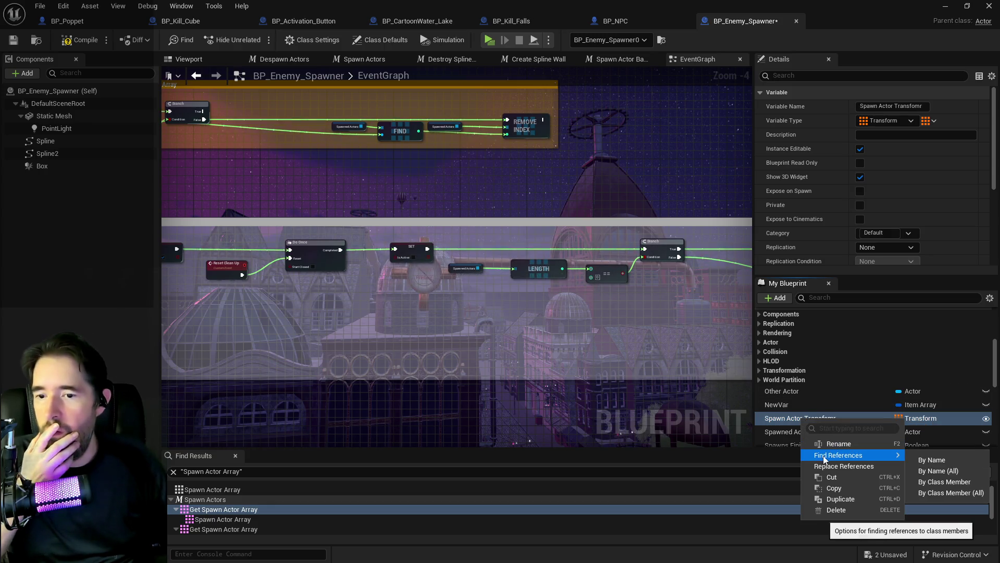
click(903, 457)
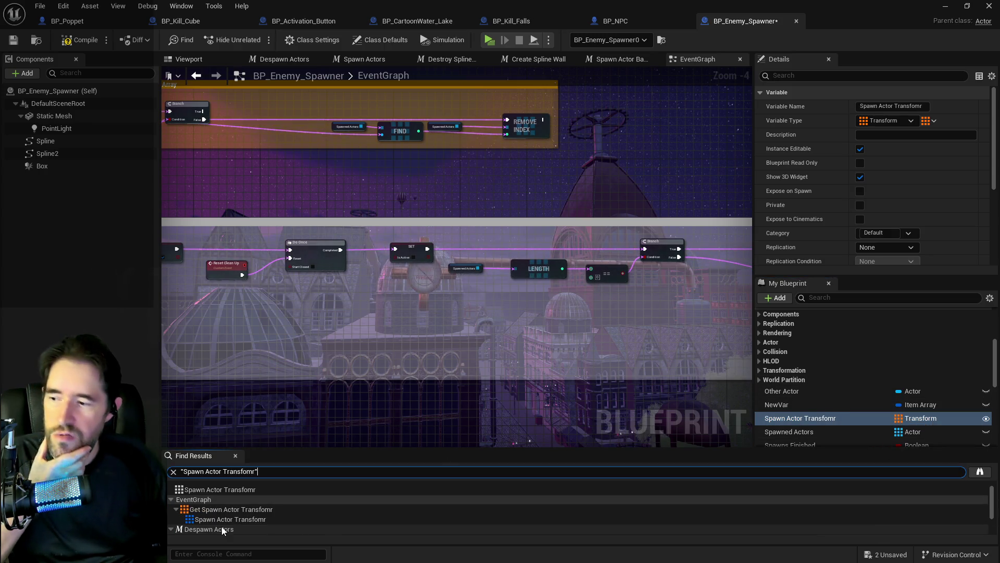
click(200, 519)
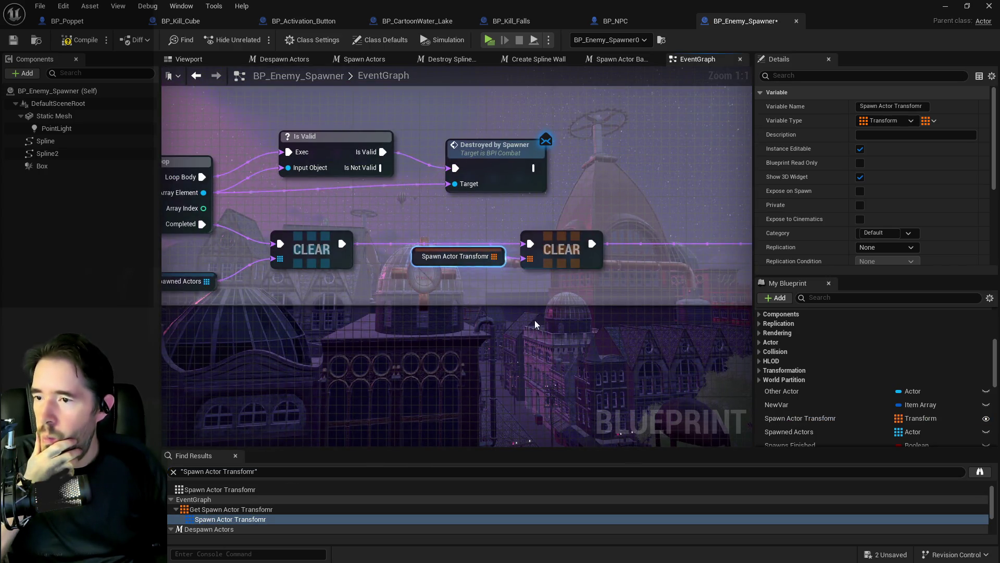
Survey the EventGraph comment groups and the Spawn Actors macro around the transform reference.
drag(547, 326, 428, 309)
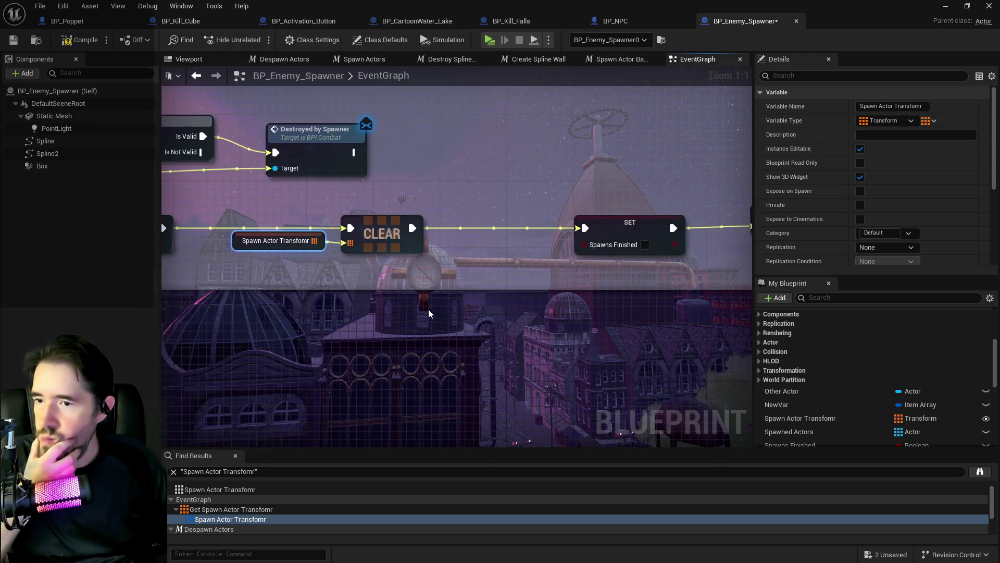
scroll(427, 302, down, 8)
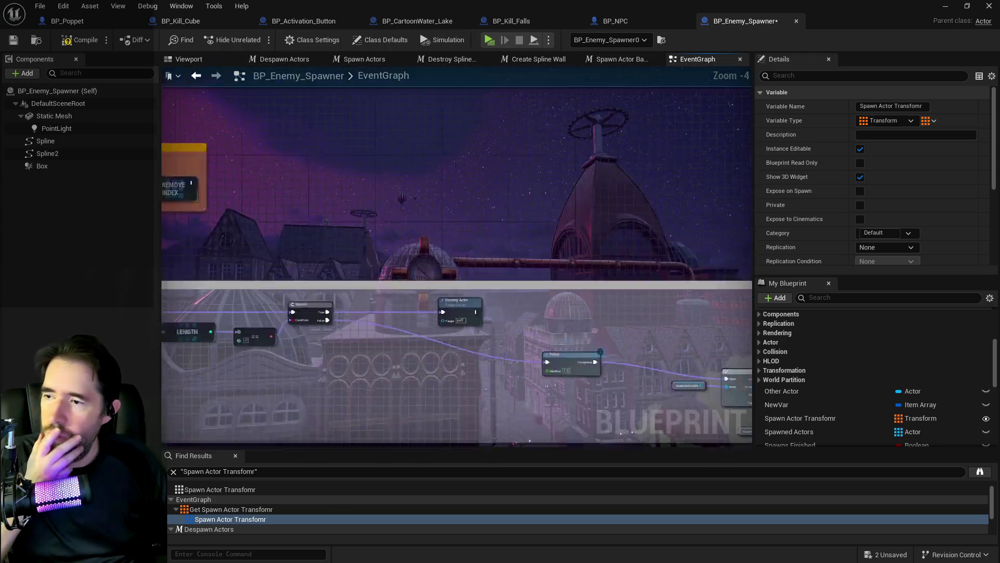
mouse_move(336, 306)
mouse_down()
mouse_move(395, 268)
mouse_move(627, 273)
mouse_move(560, 275)
mouse_move(231, 199)
mouse_move(481, 234)
mouse_up()
mouse_move(469, 179)
mouse_down()
mouse_move(380, 196)
mouse_move(350, 121)
mouse_up()
scroll(486, 188, up, 6)
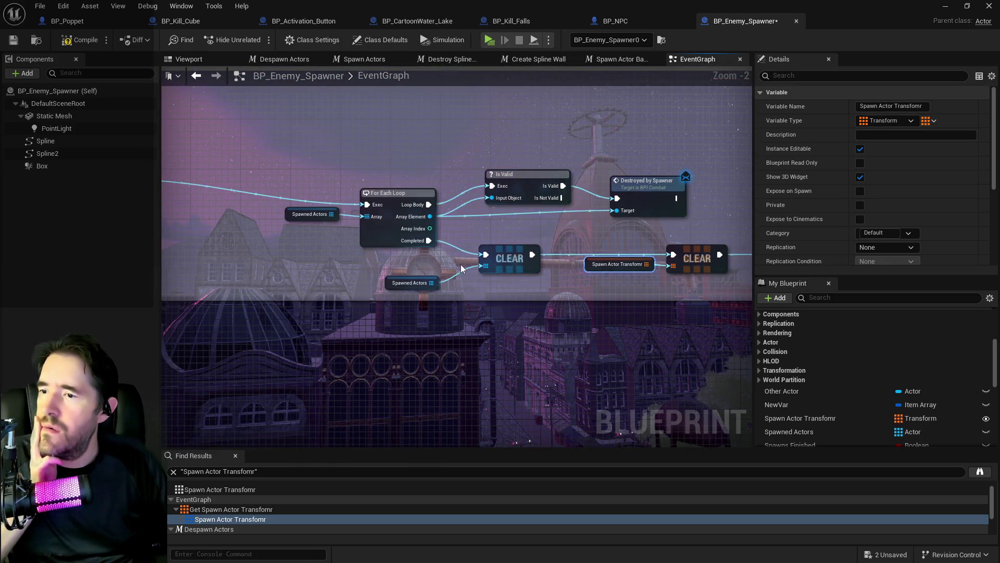
drag(530, 232, 275, 197)
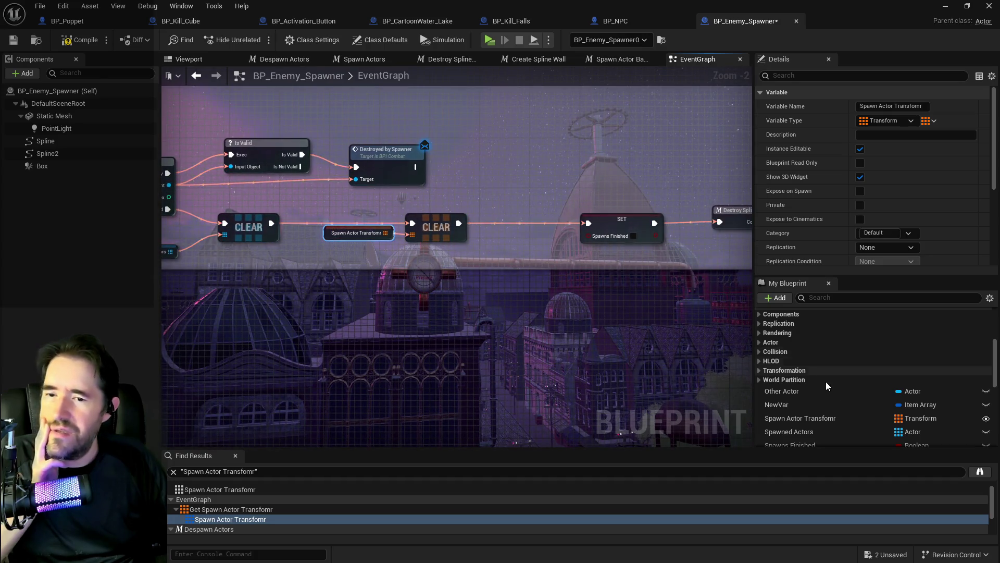
scroll(827, 386, down, 5)
scroll(822, 391, up, 5)
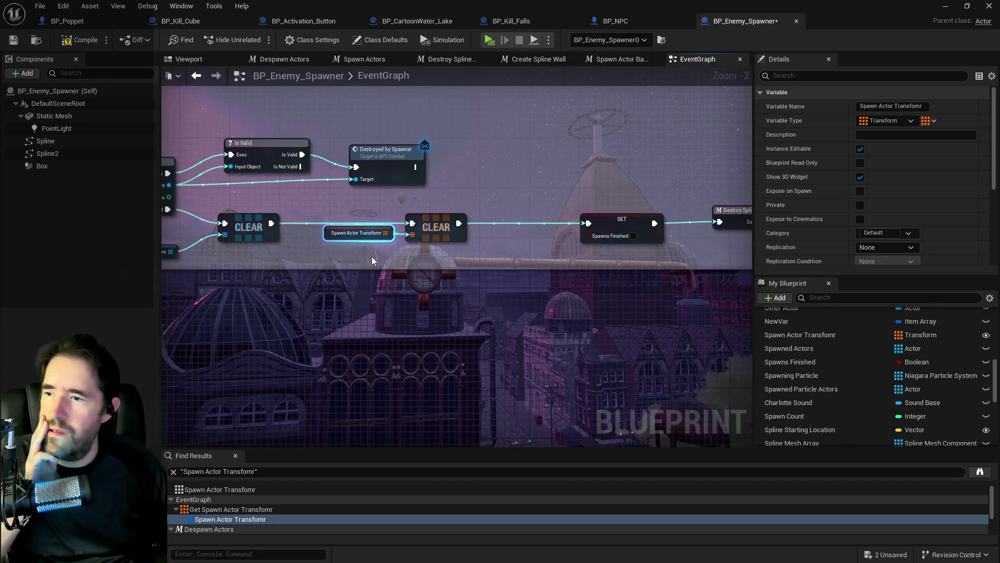
scroll(371, 256, down, 3)
mouse_move(664, 411)
mouse_down()
mouse_move(633, 293)
mouse_move(528, 299)
mouse_move(573, 300)
mouse_move(191, 248)
mouse_up()
scroll(191, 248, up, 2)
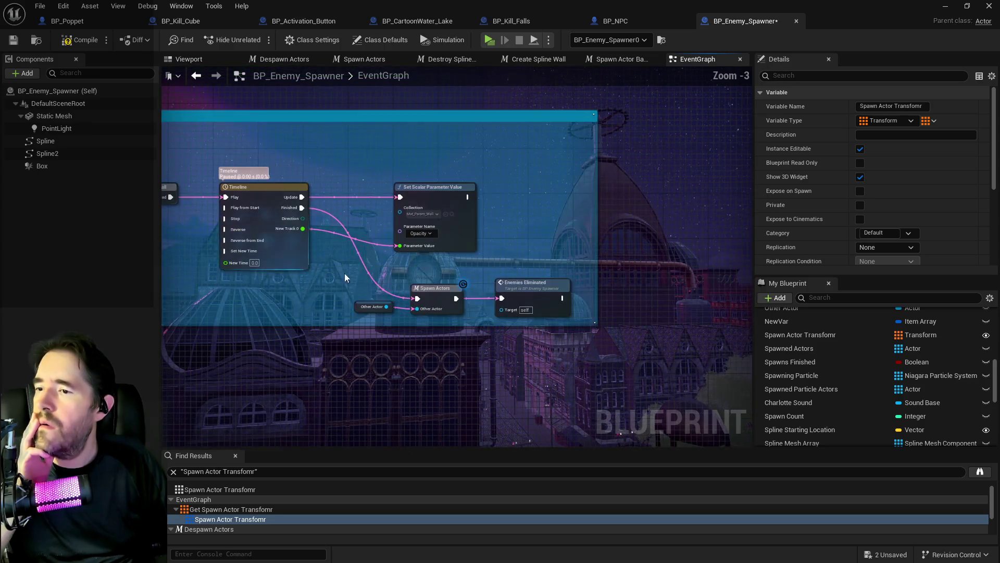
double_click(446, 300)
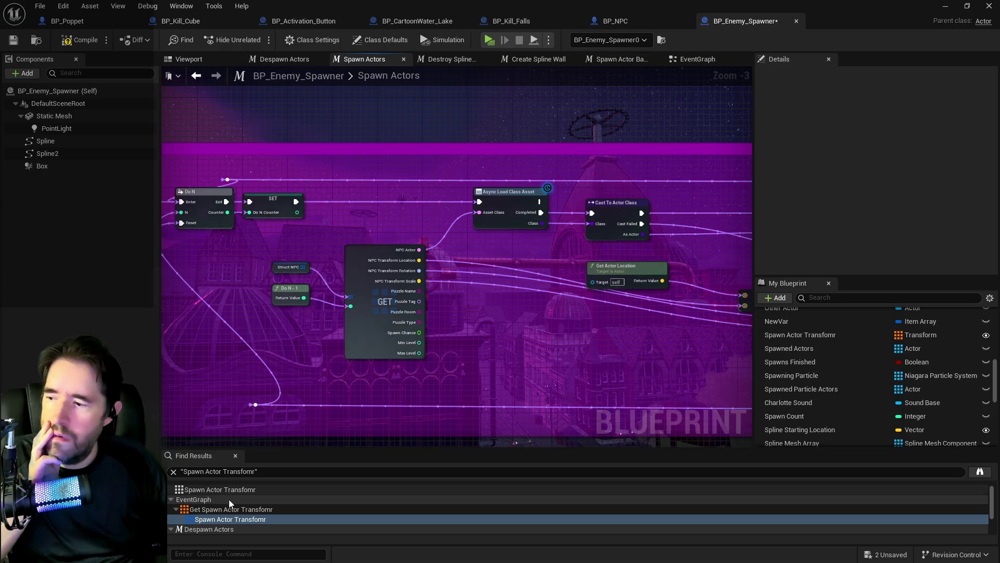
click(229, 519)
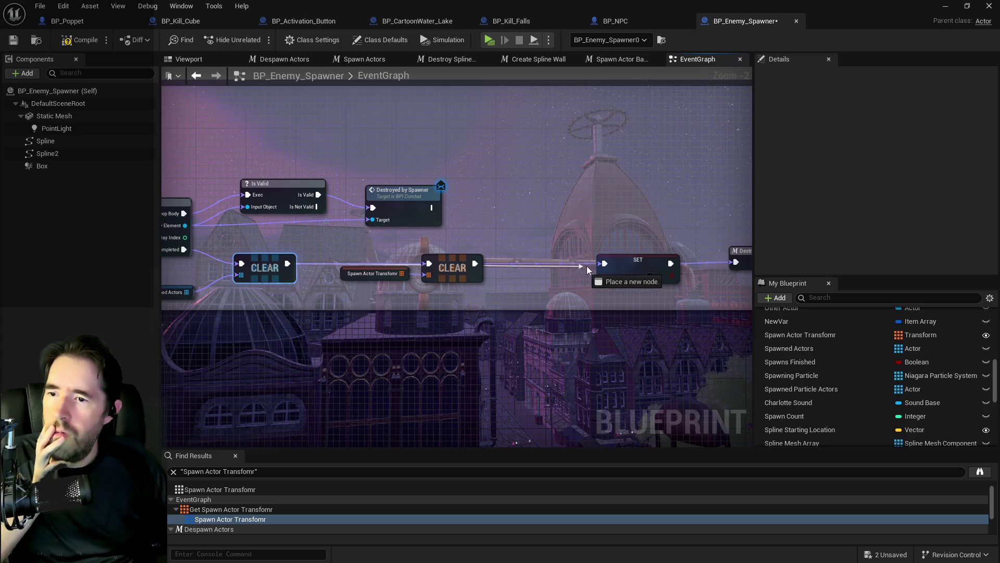
Delete the second CLEAR node with its transform getter and compile the blueprint.
click(445, 268)
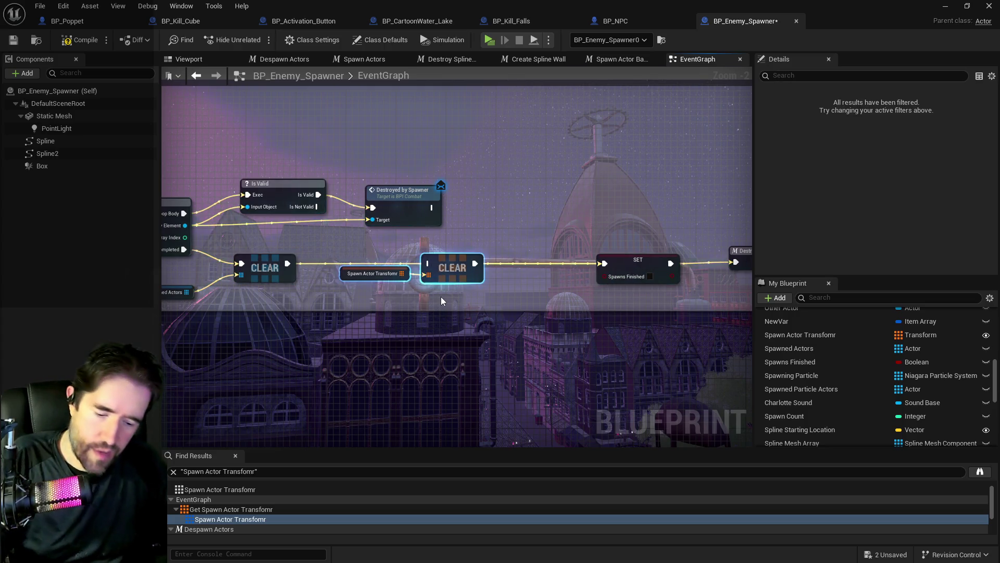
key(Delete)
click(78, 42)
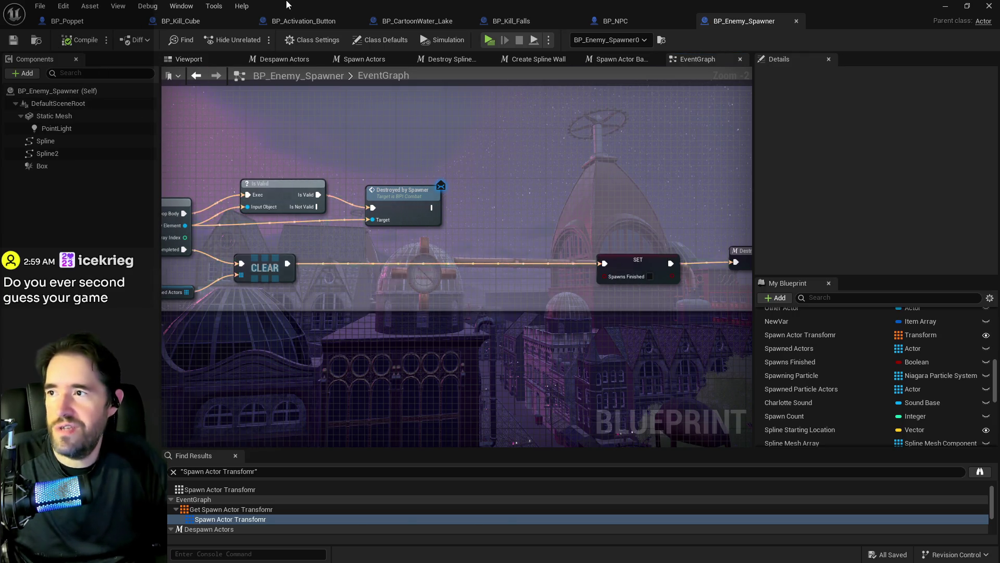
key(alt+Tab)
Focus on BP_Enemy_Spawner0 and pull back to view the Fort Patrick gate.
key(f)
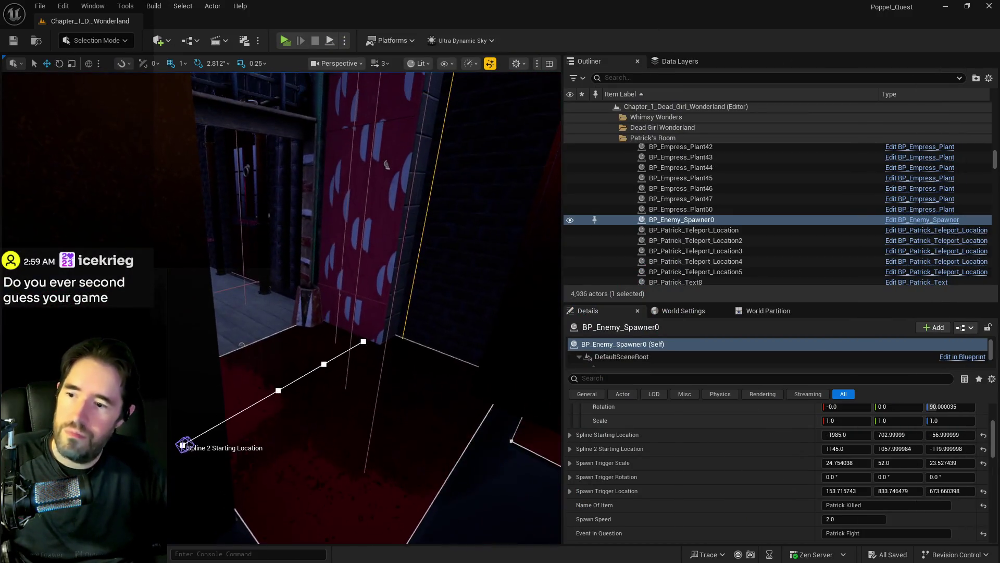
mouse_move(490, 277)
mouse_down()
mouse_move(487, 318)
mouse_move(489, 277)
mouse_up()
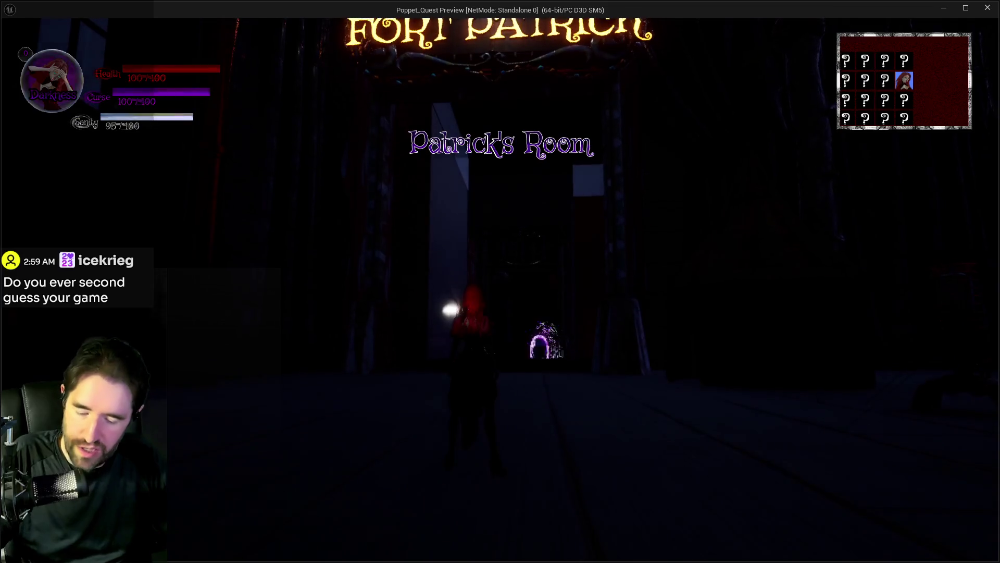
Equip The Fool tarot card from the card selection.
key(Tab)
mouse_move(145, 190)
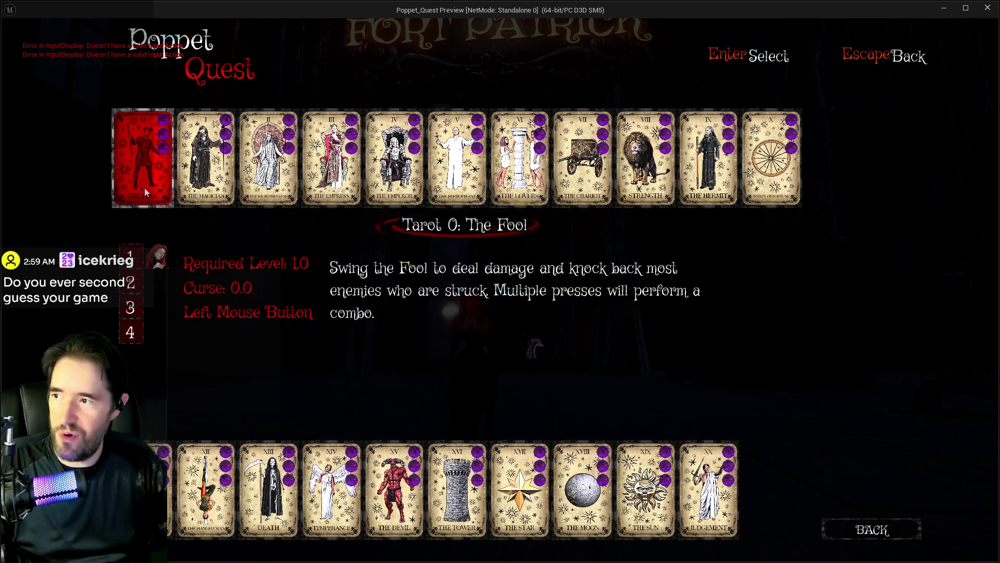
click(155, 185)
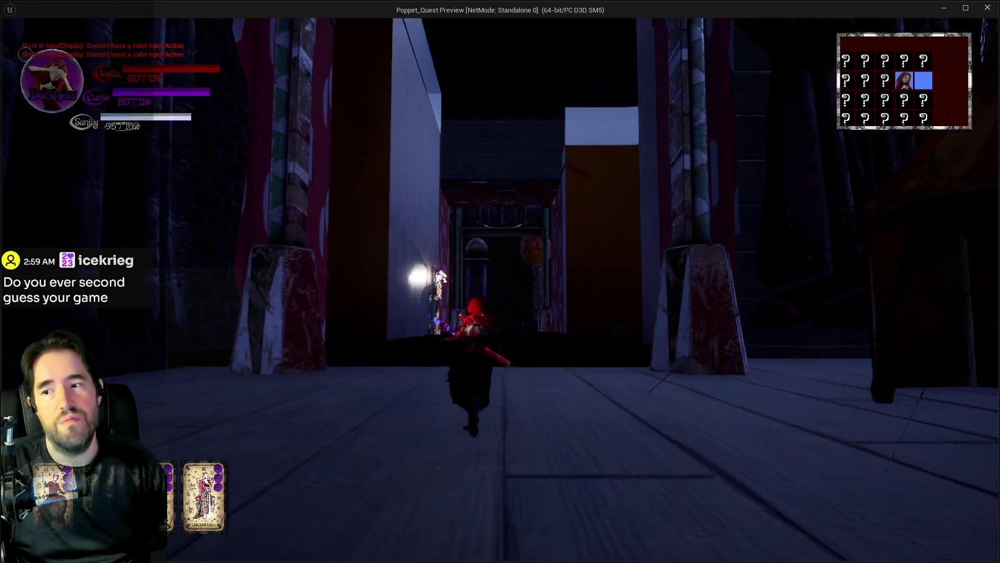
Fight into the dark red room until Patrick falls, then end the preview.
click(500, 282)
key(w)
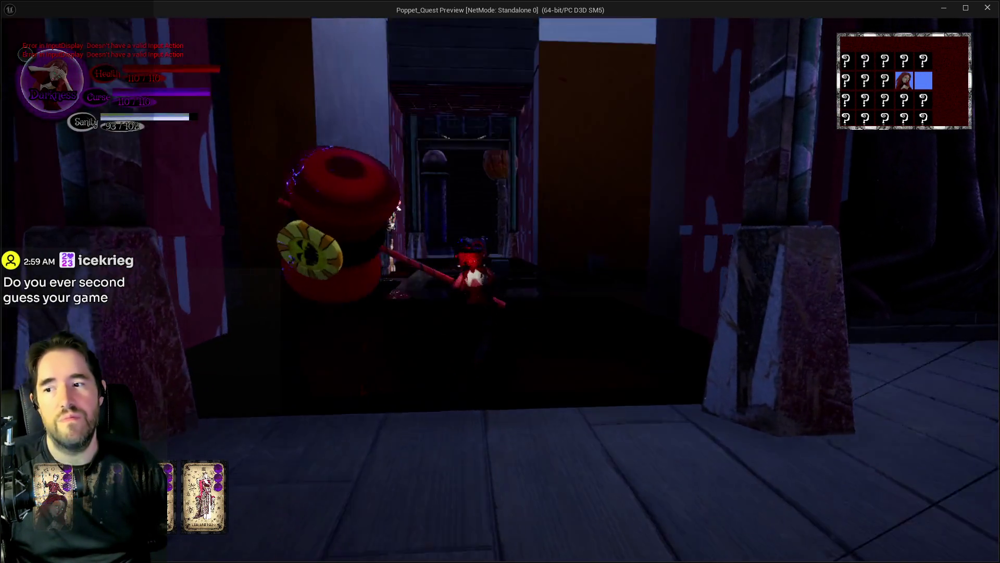
key(w)
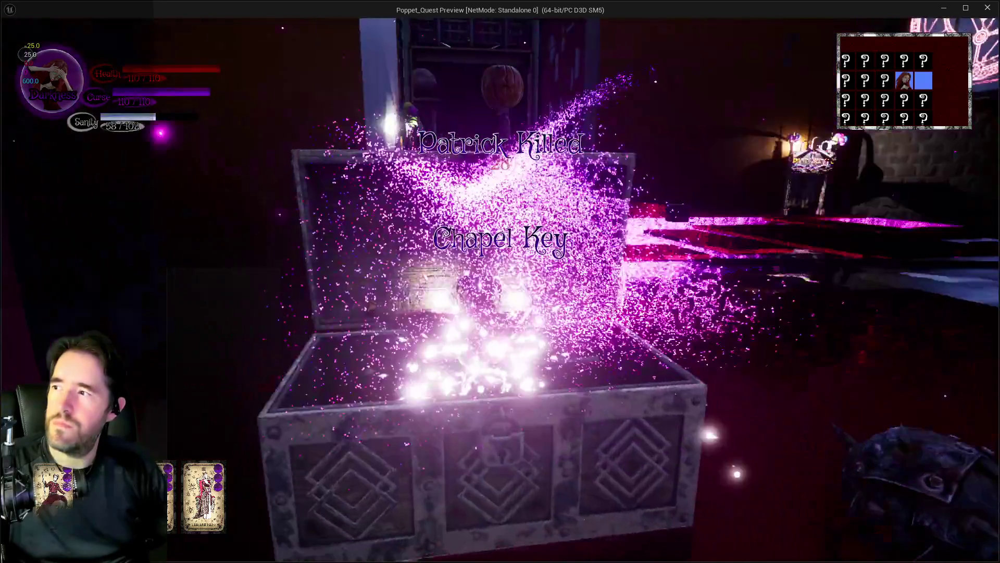
key(Escape)
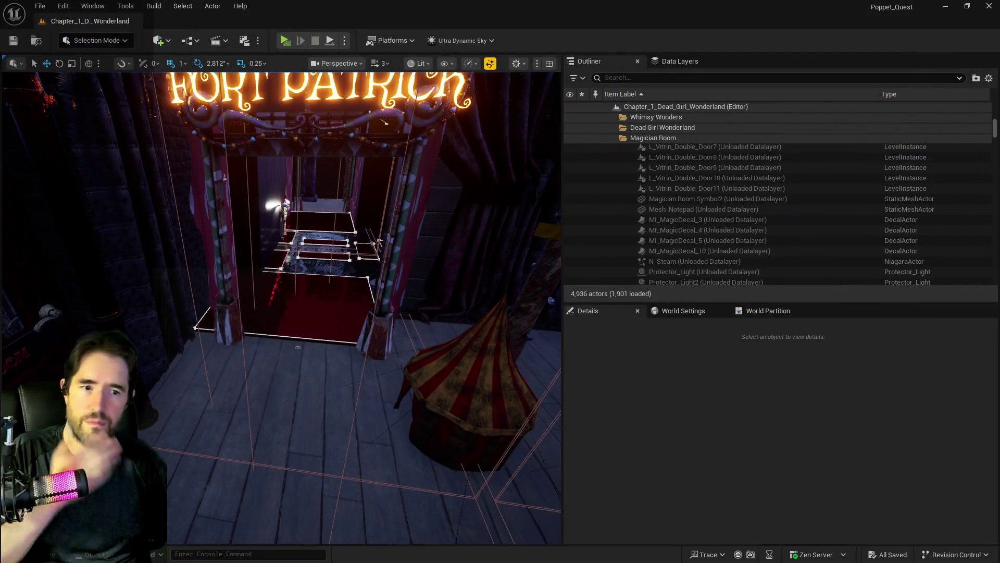
Open the Spawn Actors macro in the maximized BP_Enemy_Spawner editor.
key(alt+Tab)
double_click(628, 95)
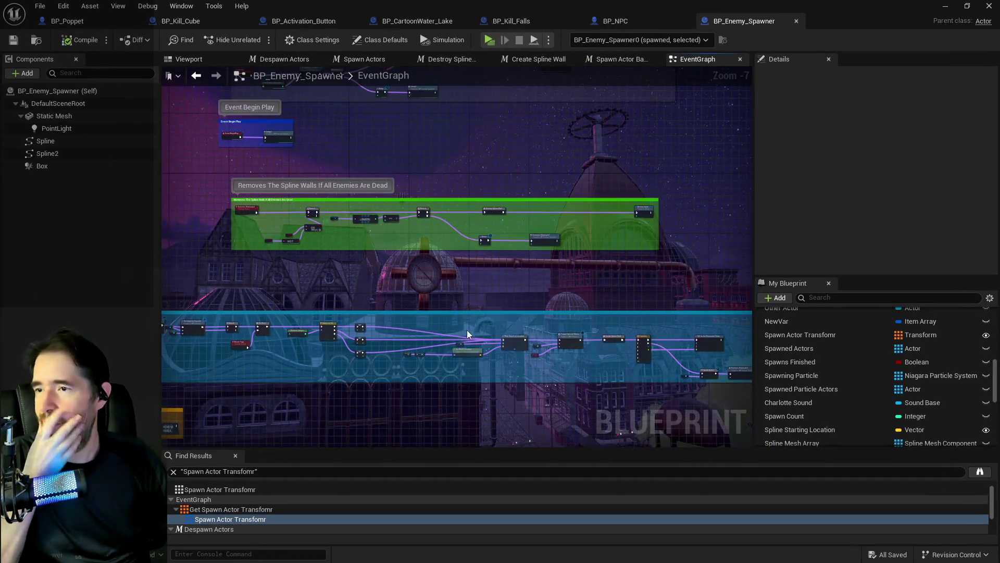
scroll(599, 242, up, 3)
click(579, 250)
double_click(580, 250)
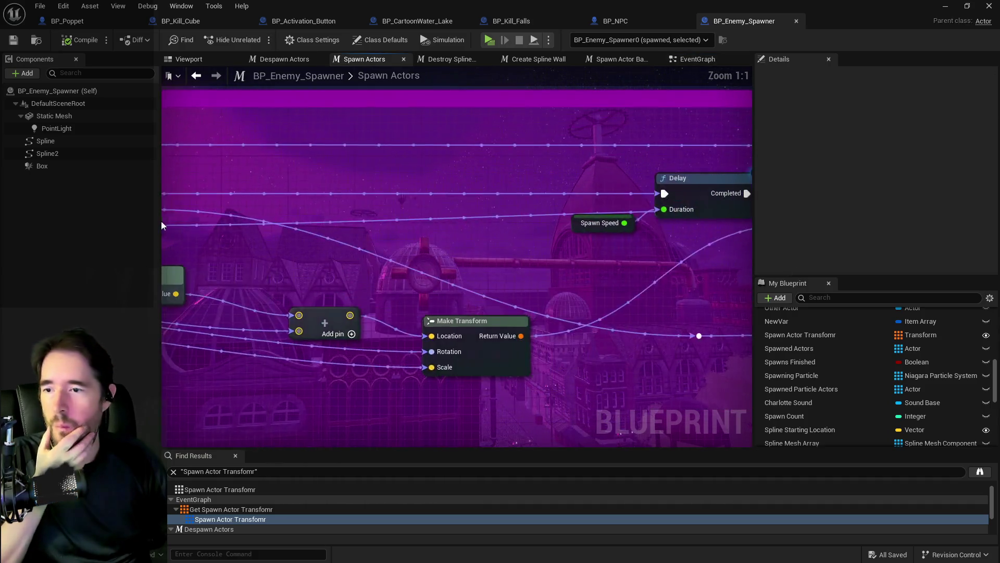
scroll(589, 282, down, 4)
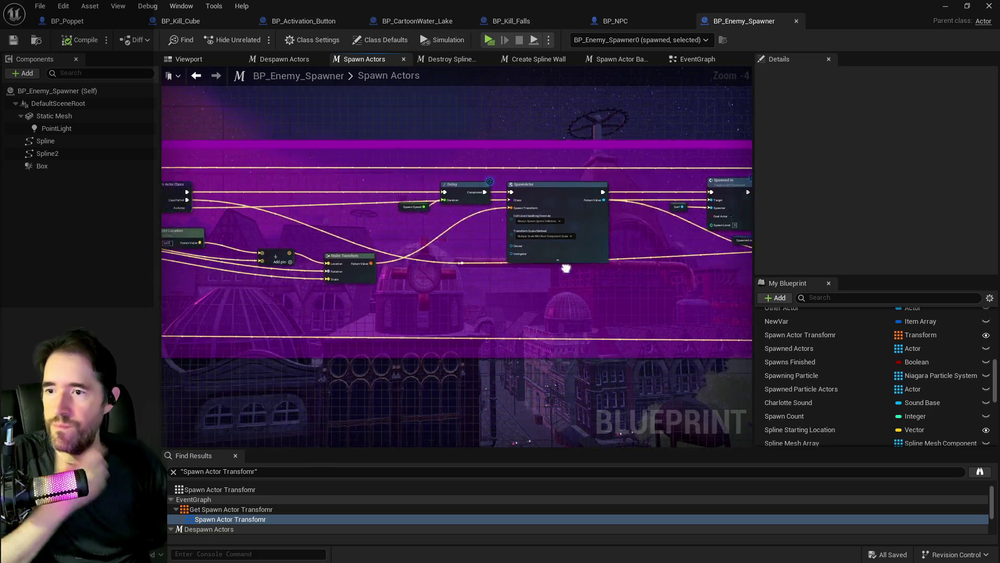
Move the Struct NPC, Do N - 1 and GET lookup nodes left and down.
mouse_move(466, 245)
mouse_down()
mouse_move(310, 211)
mouse_move(416, 268)
mouse_move(359, 247)
mouse_move(515, 276)
mouse_move(469, 244)
mouse_up()
scroll(505, 274, up, 3)
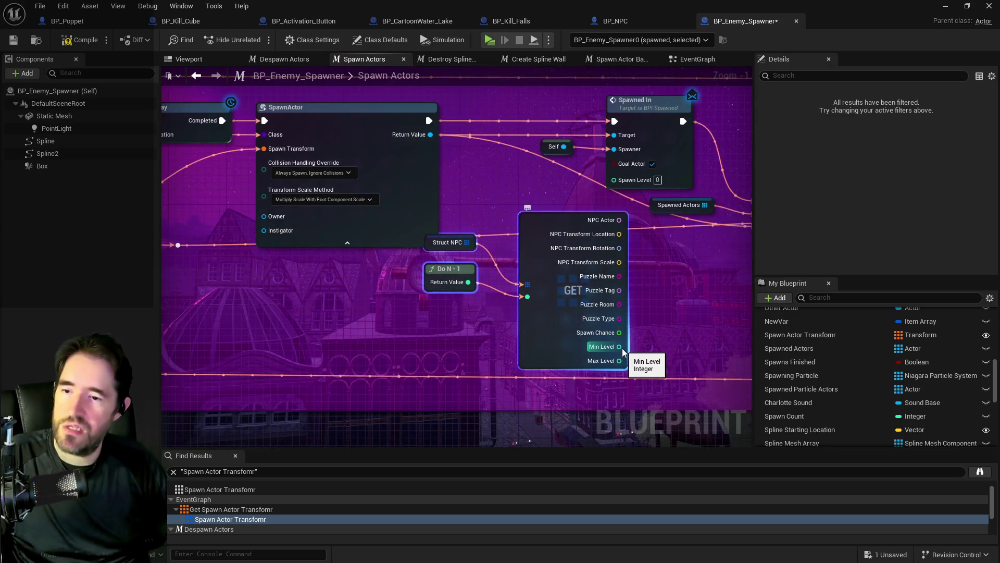
drag(493, 240, 400, 193)
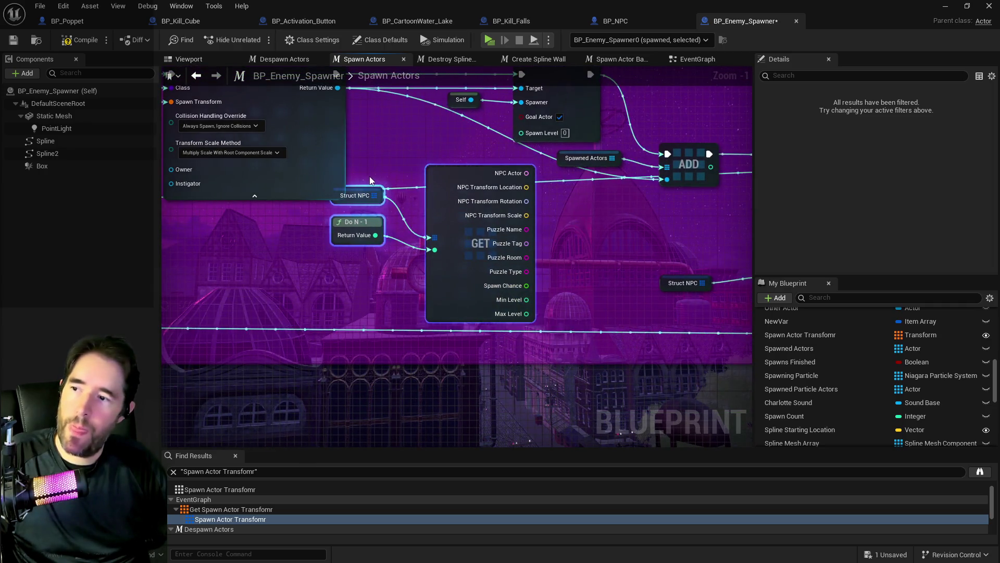
mouse_move(452, 279)
mouse_down()
mouse_move(380, 309)
mouse_move(372, 300)
mouse_up()
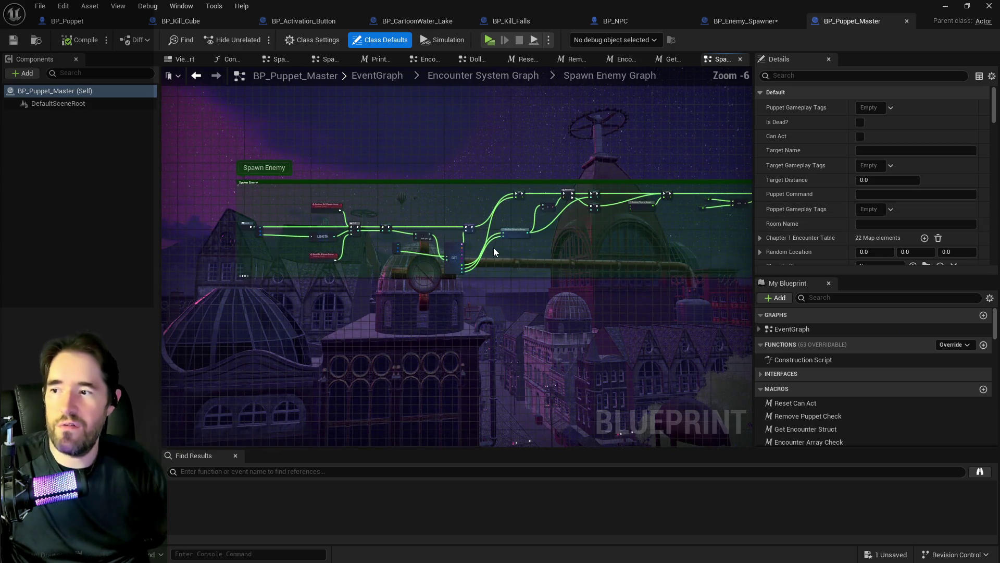
scroll(524, 251, up, 7)
drag(524, 251, 548, 223)
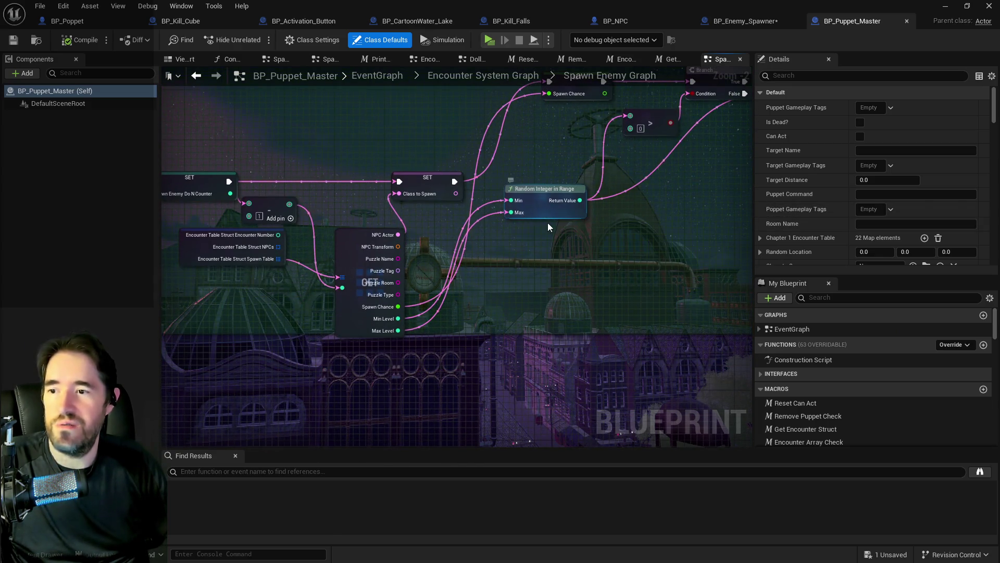
Check BP_Puppet_Master's Random Integer in Range spawn-level branch as a reference.
click(548, 189)
drag(576, 249, 376, 249)
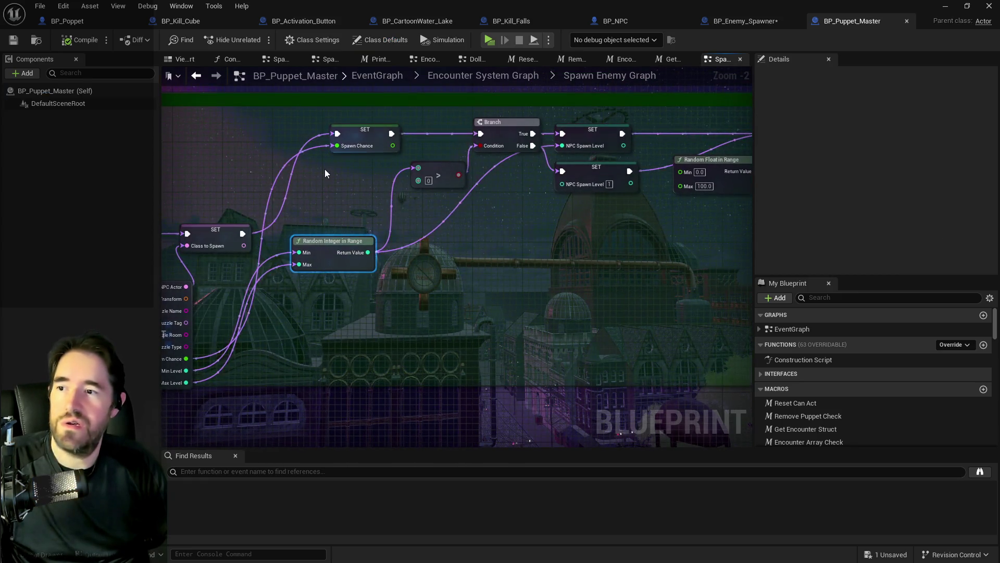
drag(330, 169, 396, 177)
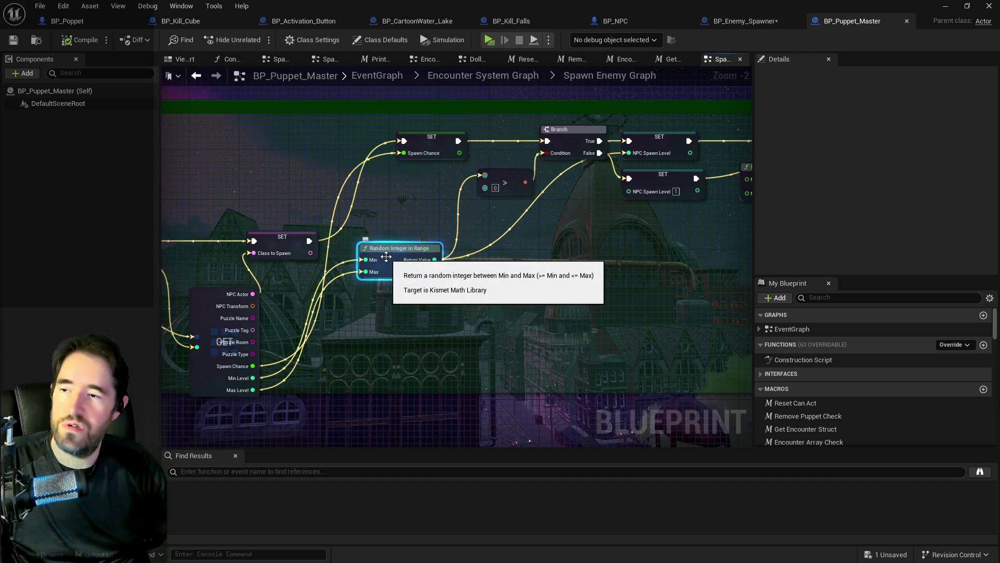
click(736, 25)
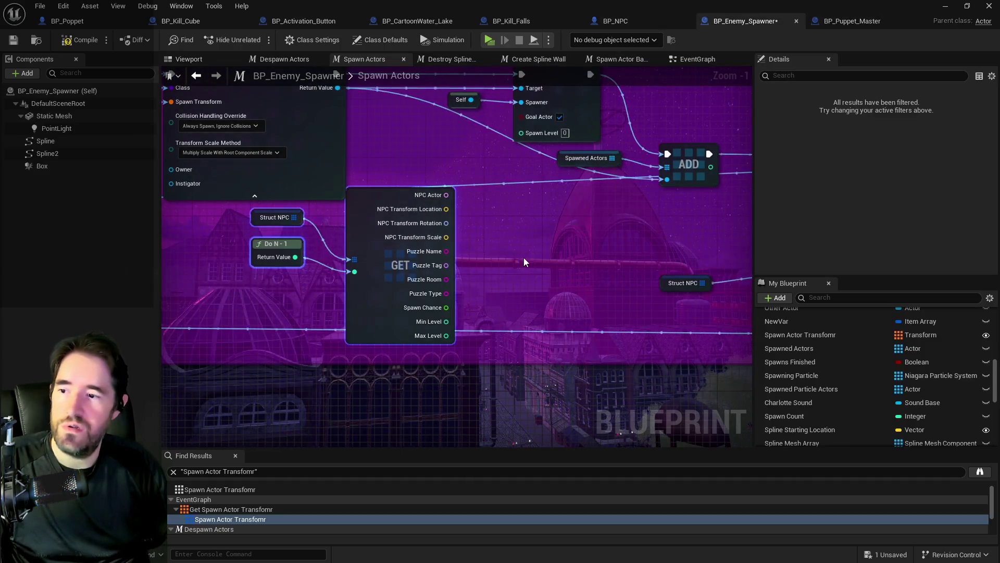
Wire Min/Max Level into Random Integer in Range feeding Spawn Level, then compile and save.
right_click(508, 295)
mouse_move(446, 321)
mouse_down()
mouse_move(487, 334)
mouse_move(524, 272)
mouse_up()
text(random in)
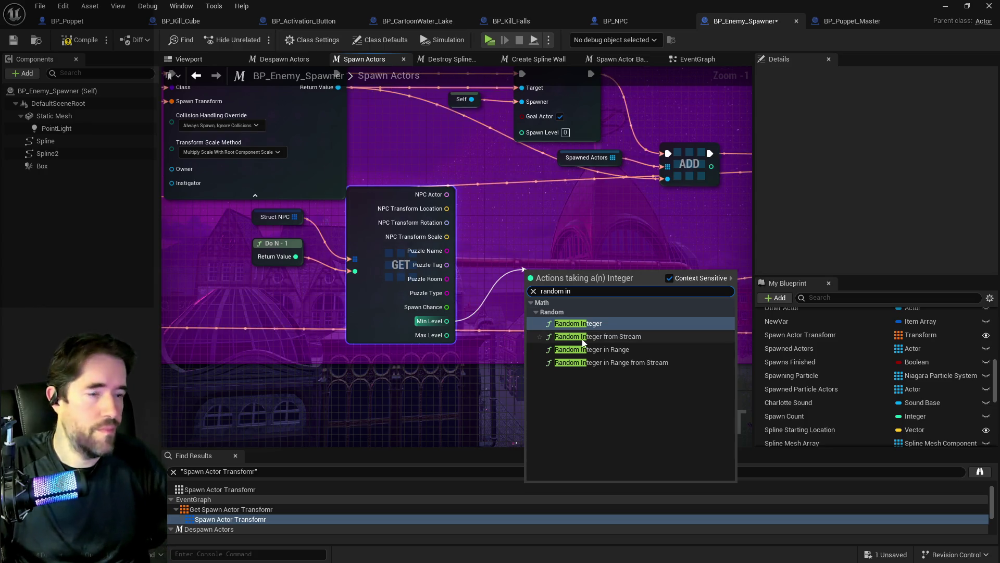
click(592, 349)
mouse_move(447, 335)
mouse_down()
mouse_move(479, 338)
mouse_move(530, 300)
mouse_up()
mouse_move(609, 286)
mouse_down()
mouse_move(536, 214)
mouse_move(516, 156)
mouse_move(522, 131)
mouse_up()
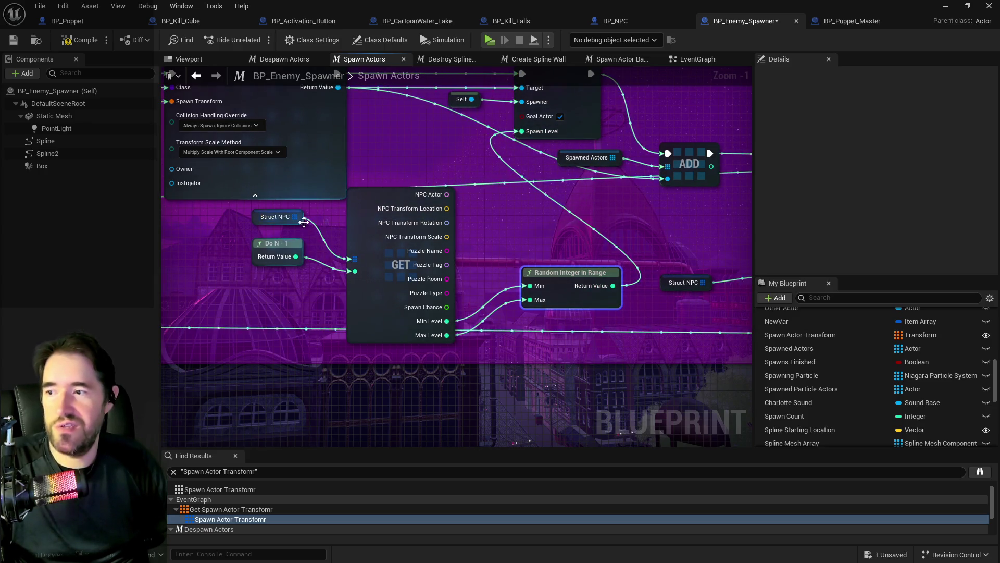
click(80, 41)
key(ctrl+s)
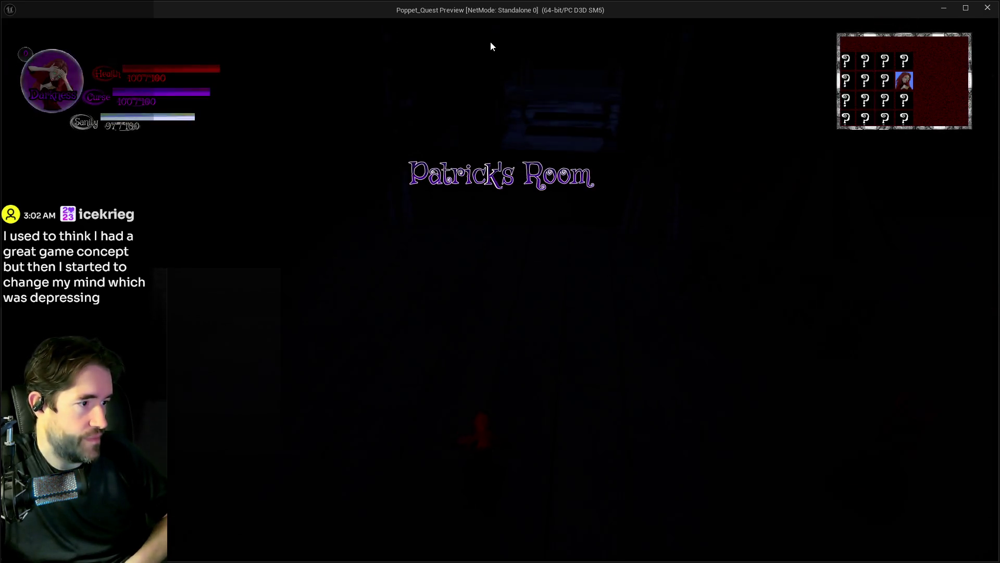
Run through the corridors and dark red room into the rune-window room, toggling the tarot menu.
click(490, 46)
key(w)
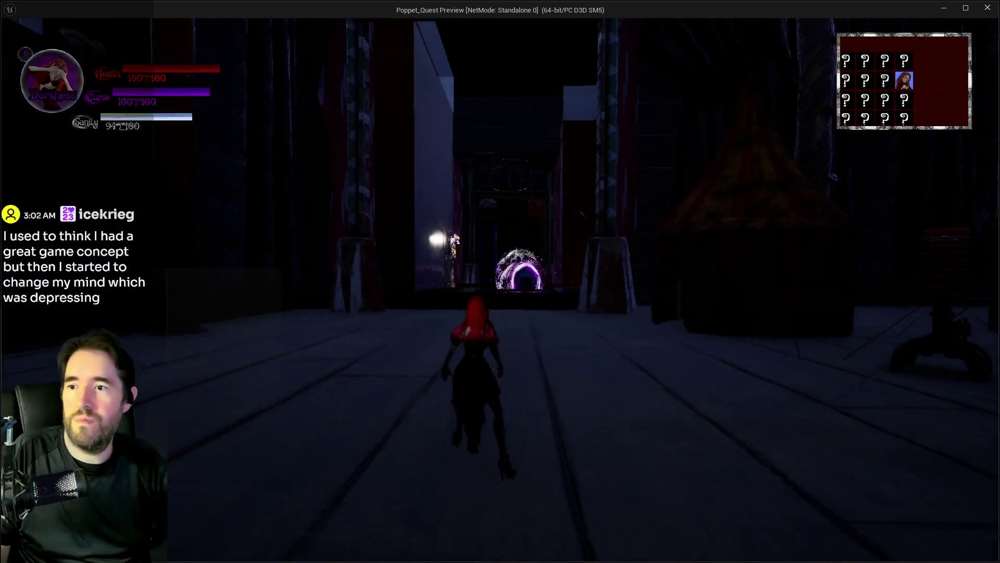
key(w)
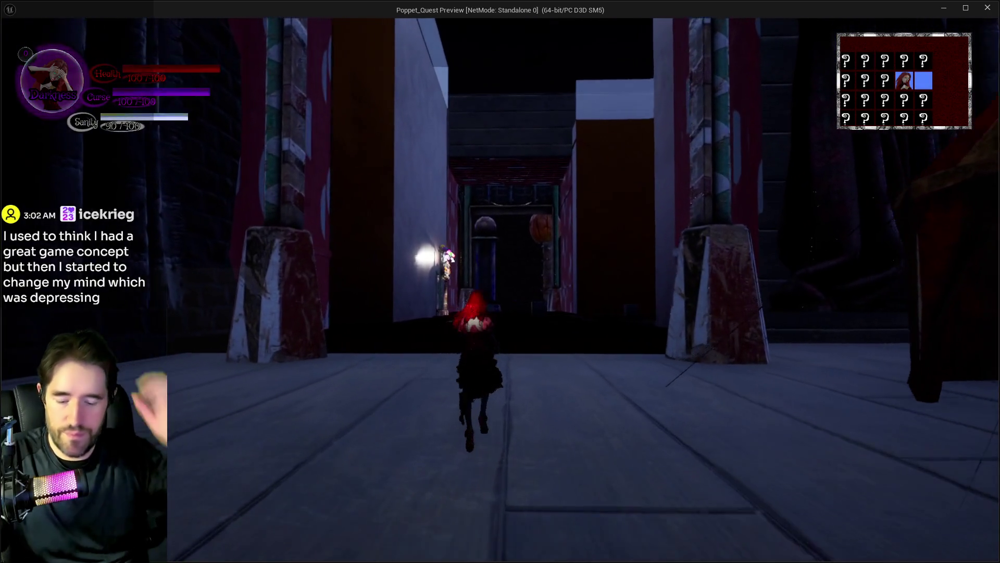
key(w)
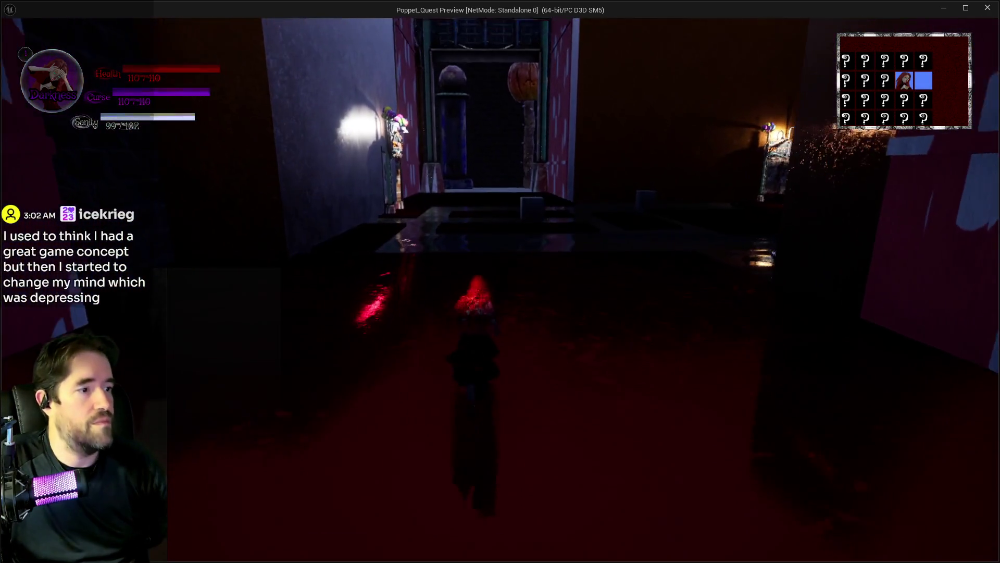
key(w)
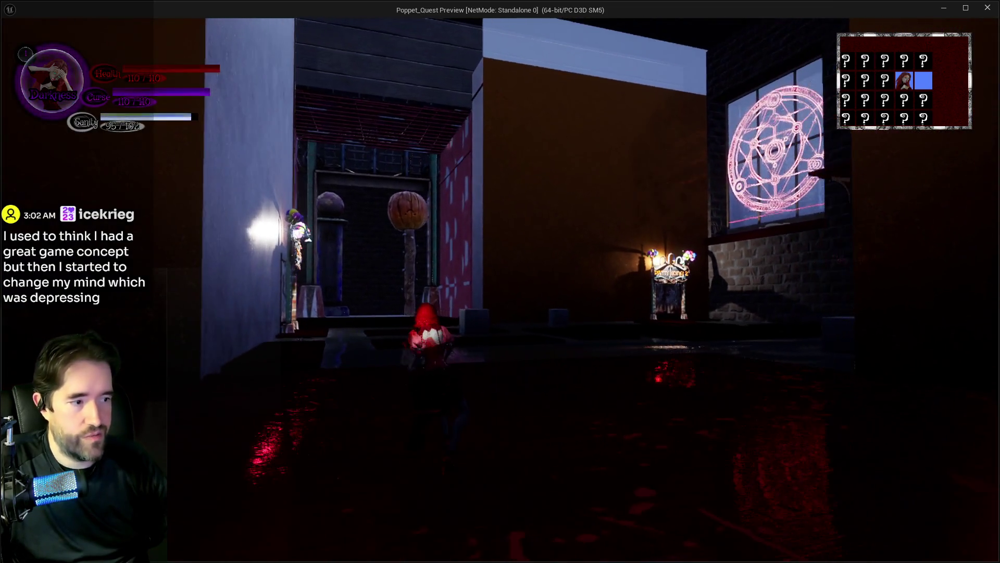
key(w)
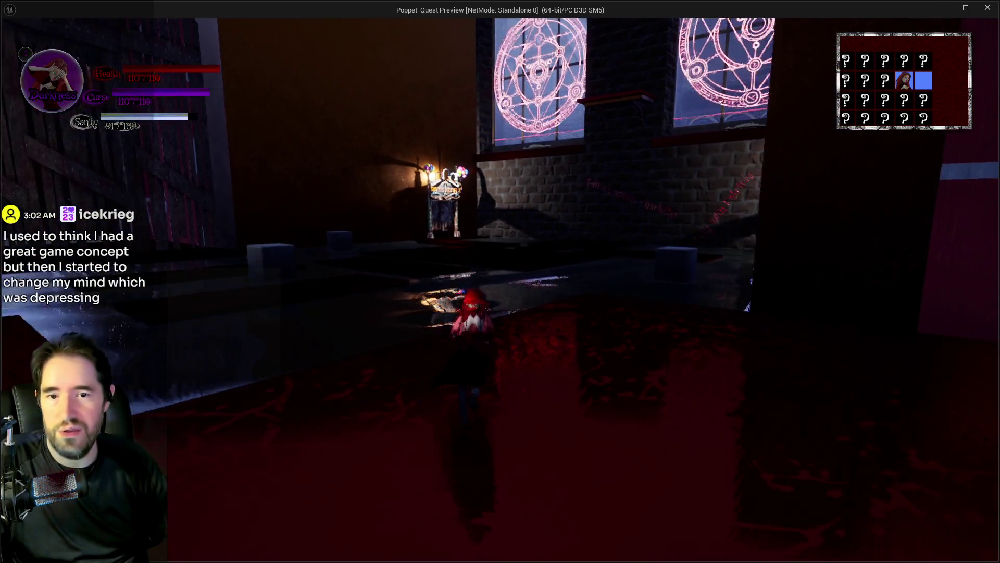
key(w)
key(w)
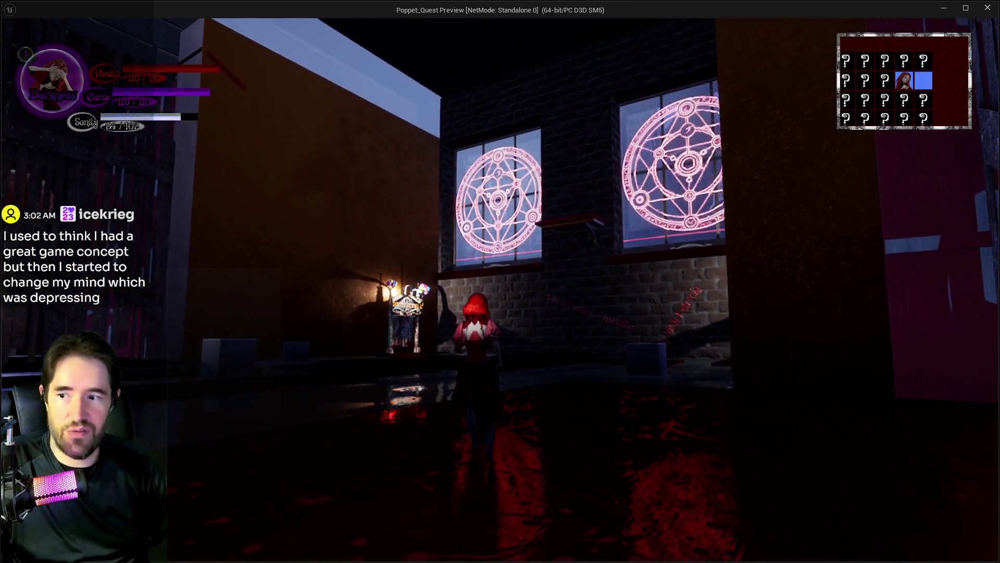
key(Tab)
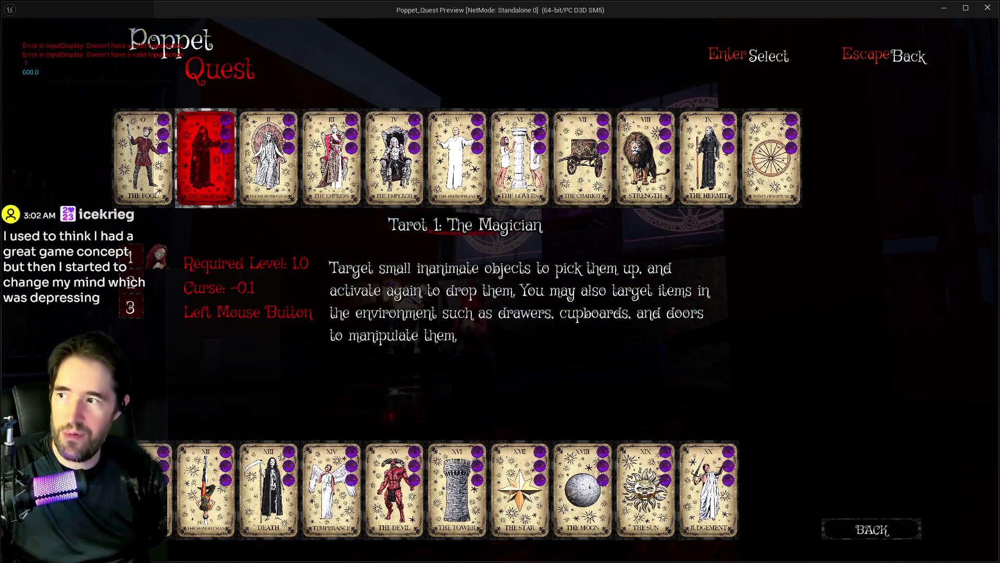
key(Tab)
key(w)
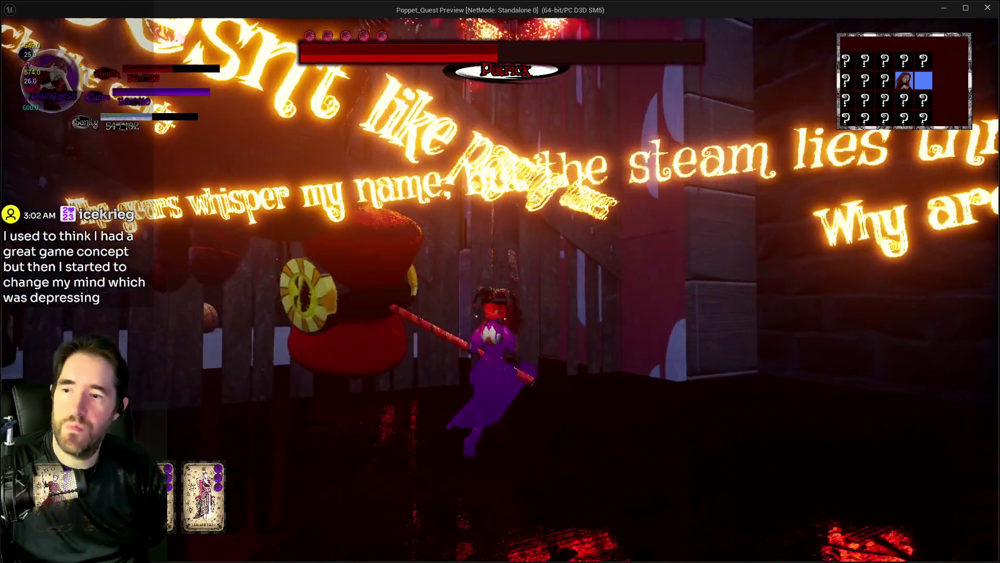
Leave the game preview and stop the play session.
key(alt+Tab)
key(Escape)
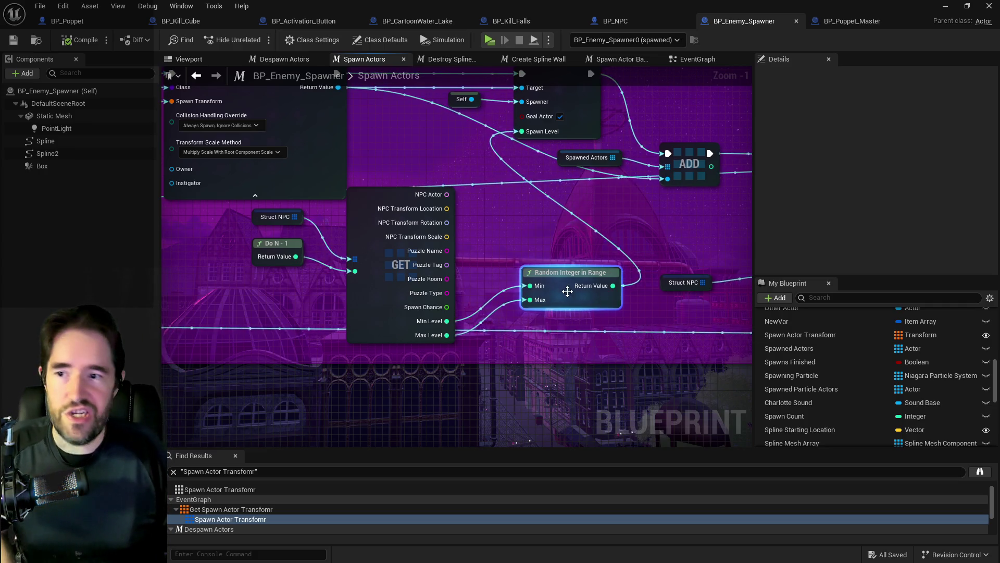
Rearrange Random Integer in Range, Spawned In, GET, Struct NPC and Do N-1 nodes neatly.
drag(545, 273, 531, 251)
scroll(392, 288, down, 2)
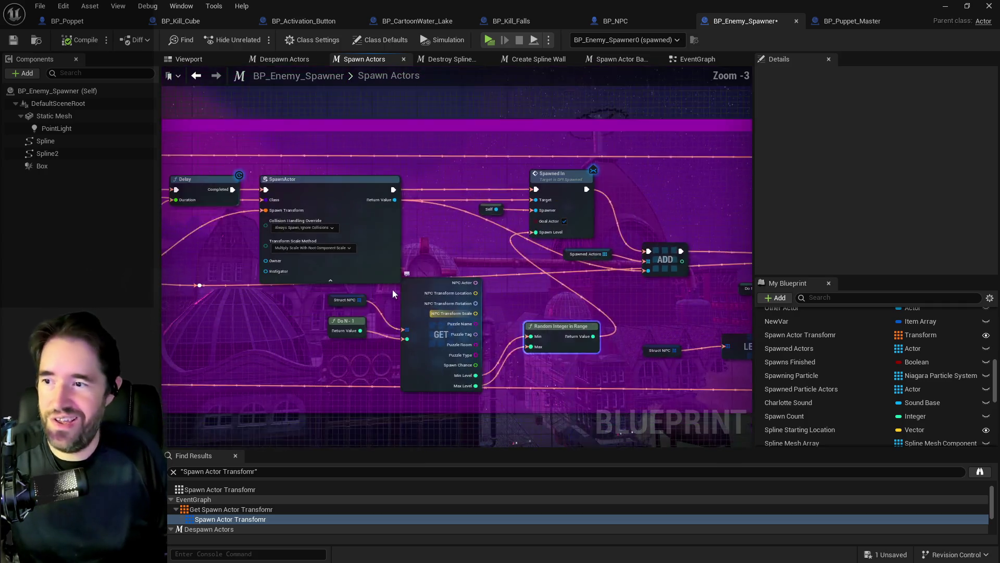
mouse_move(318, 194)
mouse_down()
mouse_move(520, 278)
mouse_move(597, 251)
mouse_move(630, 265)
mouse_up()
drag(403, 348, 415, 253)
drag(292, 326, 353, 314)
drag(257, 323, 392, 306)
mouse_move(295, 289)
mouse_down()
mouse_move(358, 339)
mouse_move(392, 330)
mouse_move(310, 298)
mouse_up()
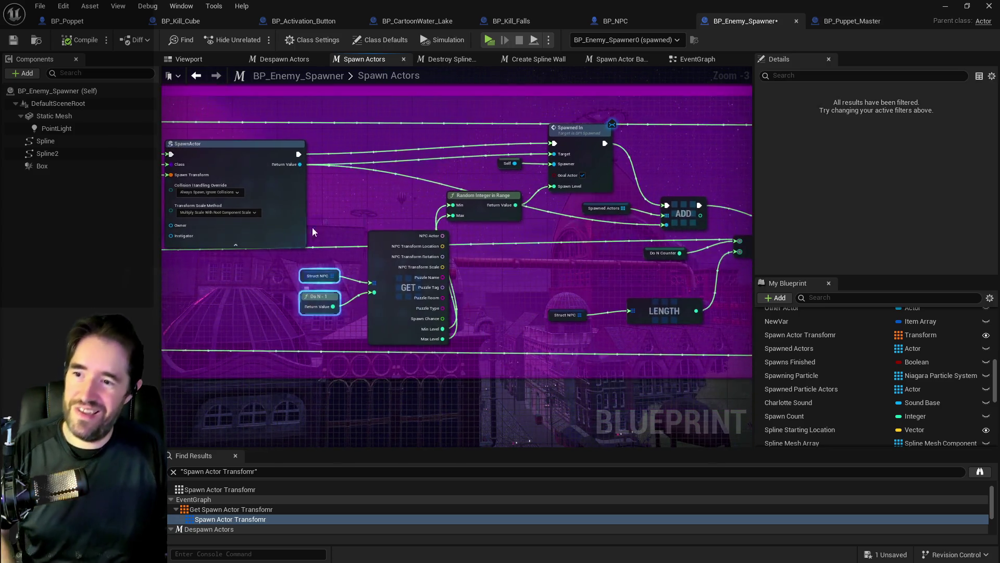
Save BP_Enemy_Spawner and switch to the BP_NPC blueprint.
click(13, 40)
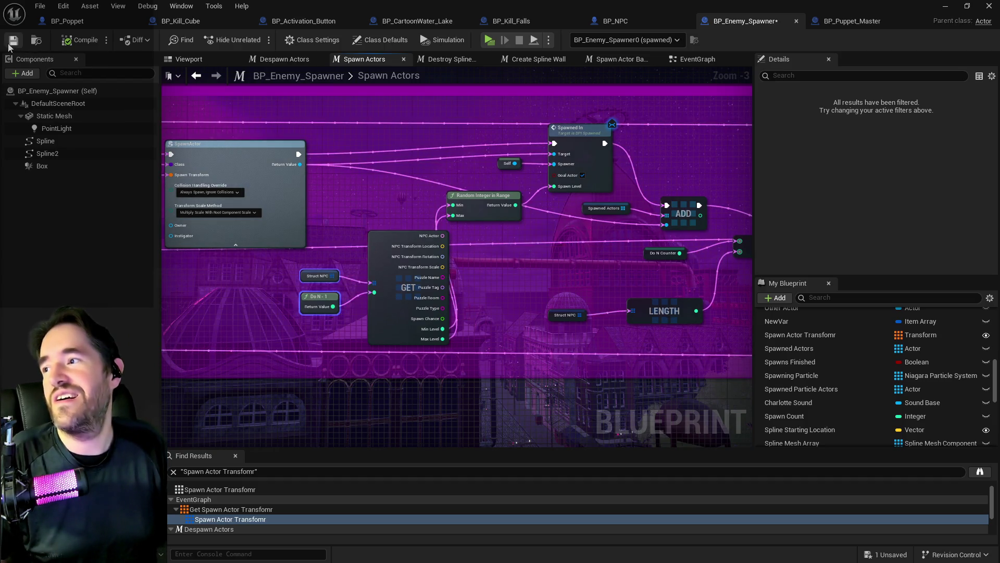
scroll(533, 316, down, 4)
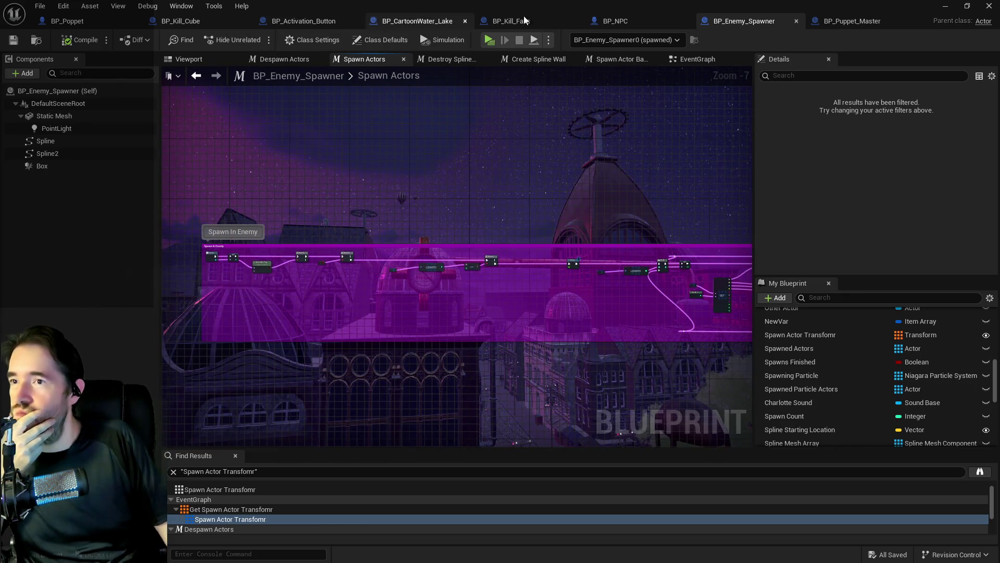
scroll(203, 137, down, 5)
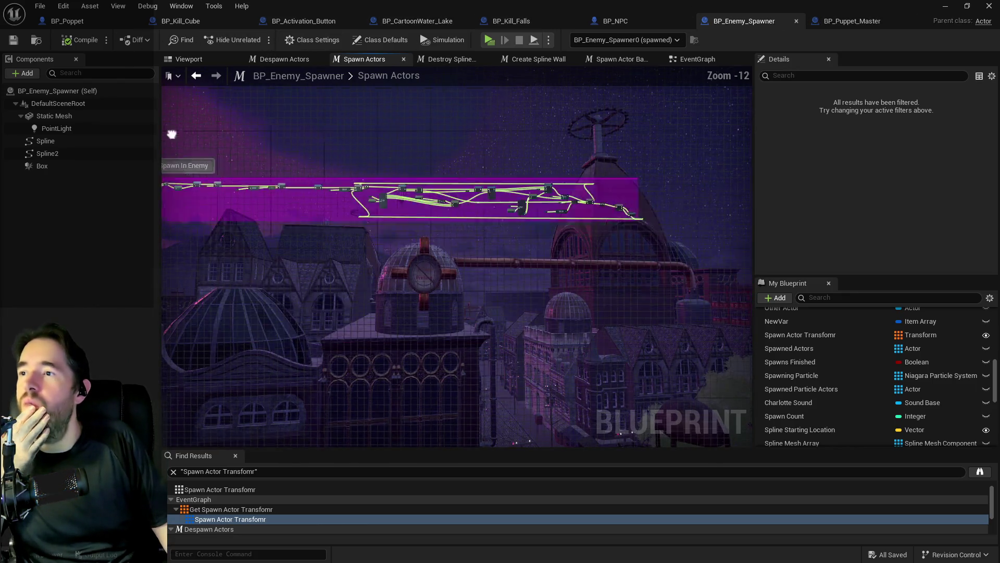
click(612, 21)
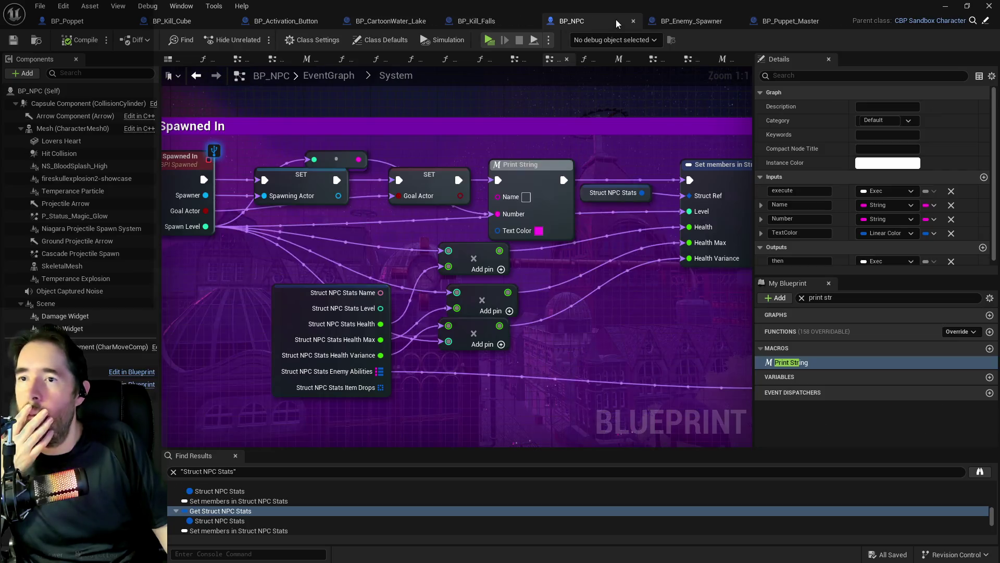
Remove the Print String node from the Event Spawned In chain and compile BP_NPC.
scroll(494, 170, up, 1)
click(313, 163)
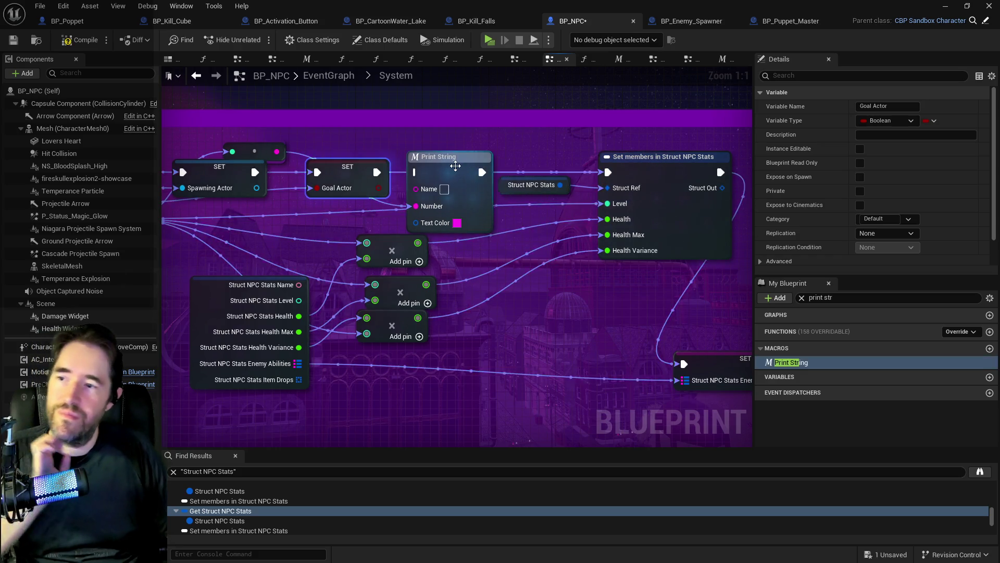
click(441, 167)
key(ctrl+z)
drag(394, 182, 531, 191)
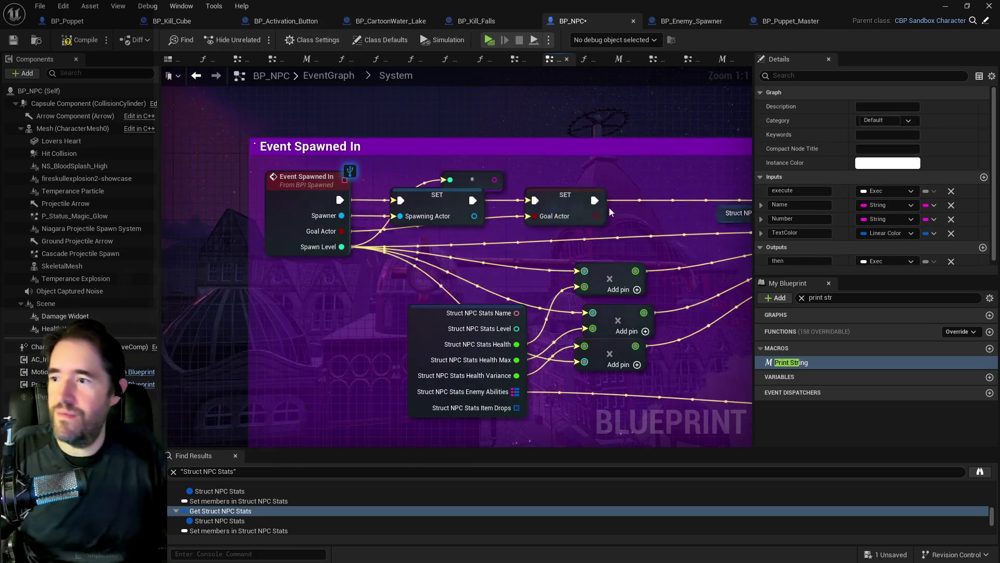
click(530, 190)
scroll(513, 201, down, 5)
mouse_move(581, 227)
mouse_down()
mouse_move(435, 212)
mouse_move(510, 218)
mouse_move(358, 180)
mouse_move(530, 261)
mouse_move(519, 287)
mouse_move(701, 298)
mouse_up()
scroll(529, 261, down, 1)
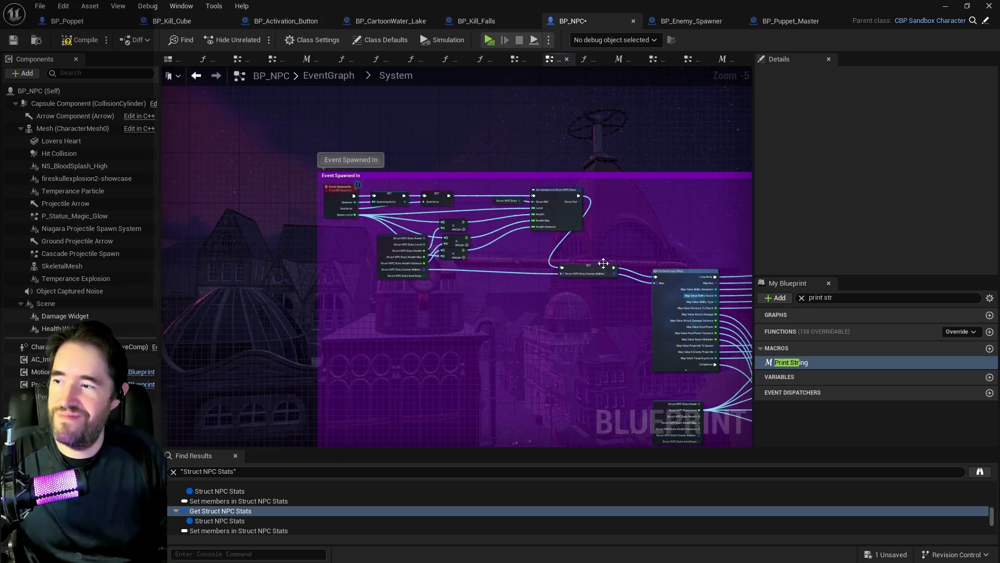
click(11, 42)
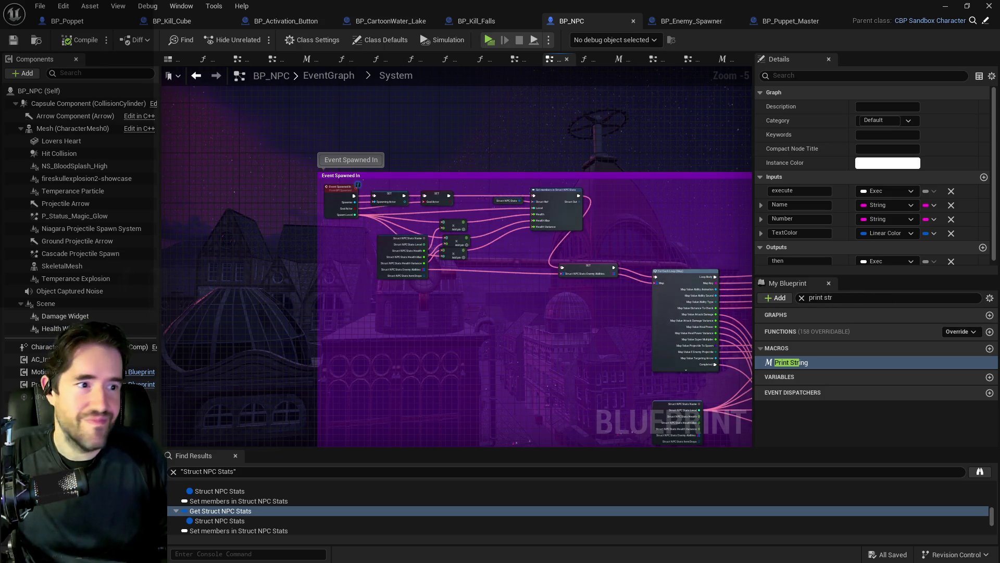
Search My Blueprint for 'target dama' and open the Target Damaged graph.
click(851, 300)
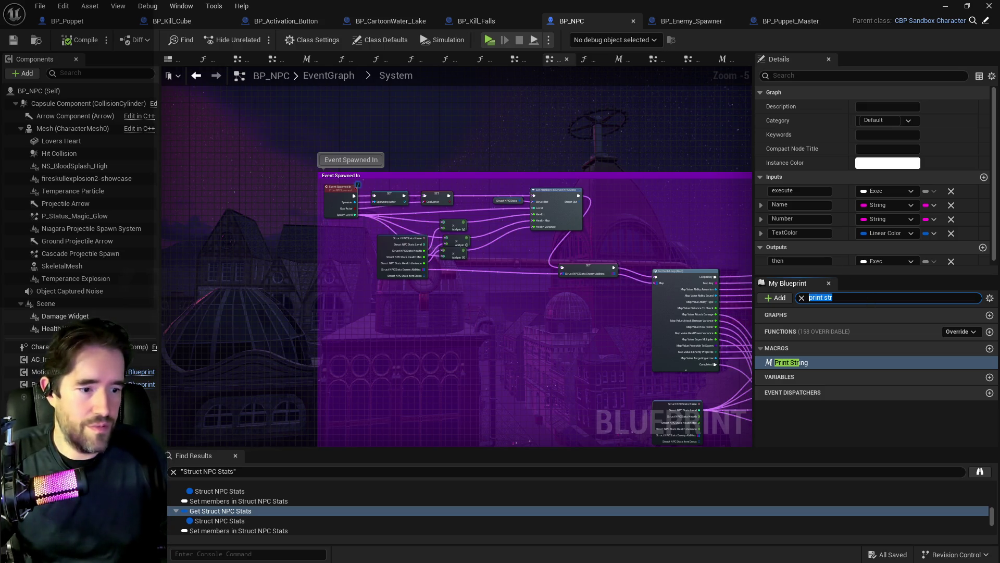
text(tar)
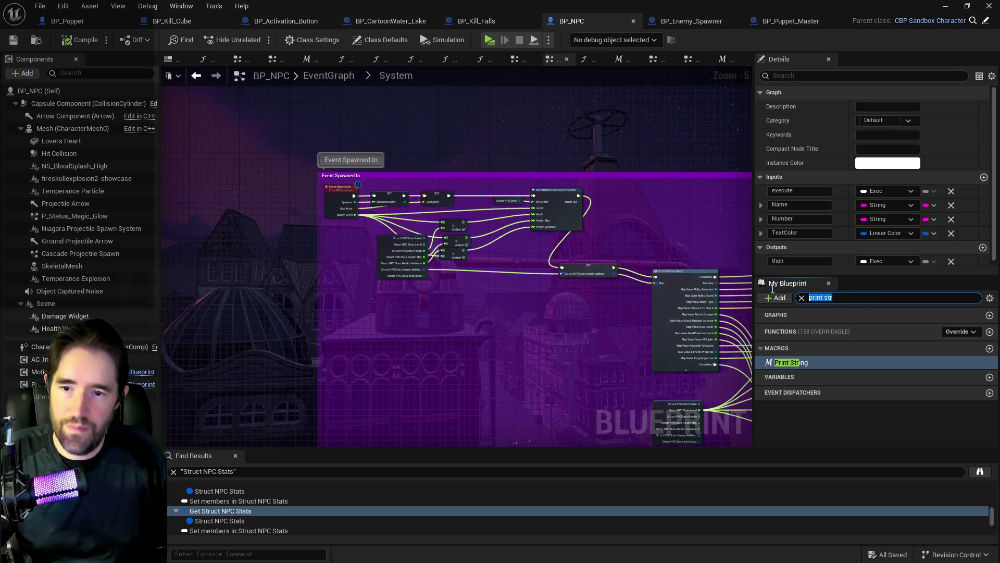
text(get dama)
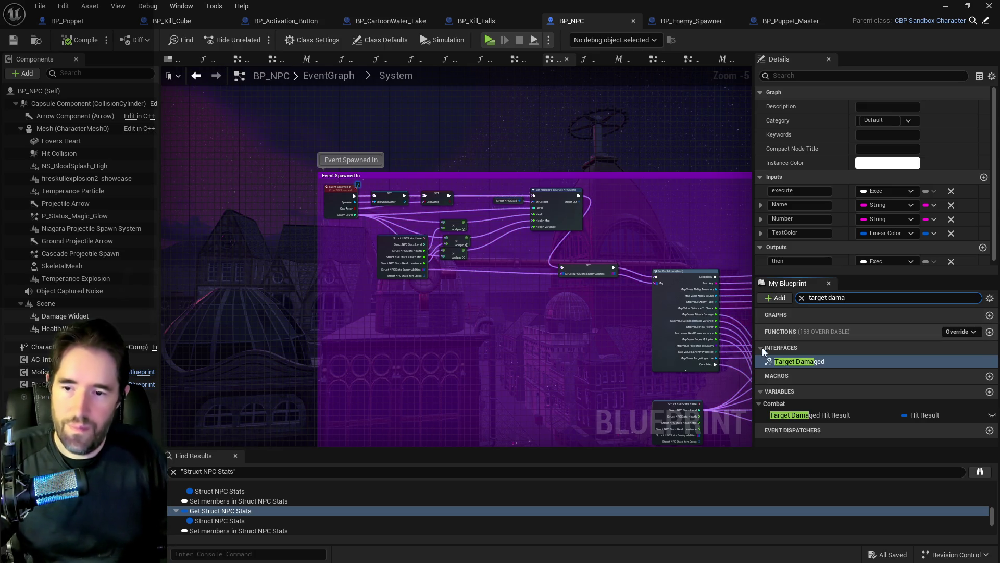
double_click(799, 362)
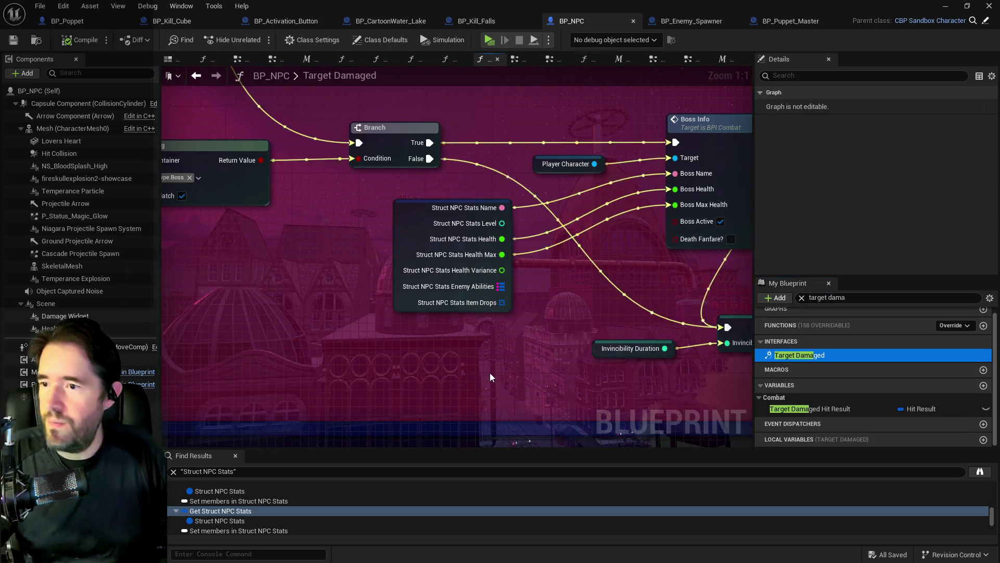
Connect Character Damaged's execution output directly to the Set members node.
scroll(489, 373, down, 3)
scroll(490, 372, up, 5)
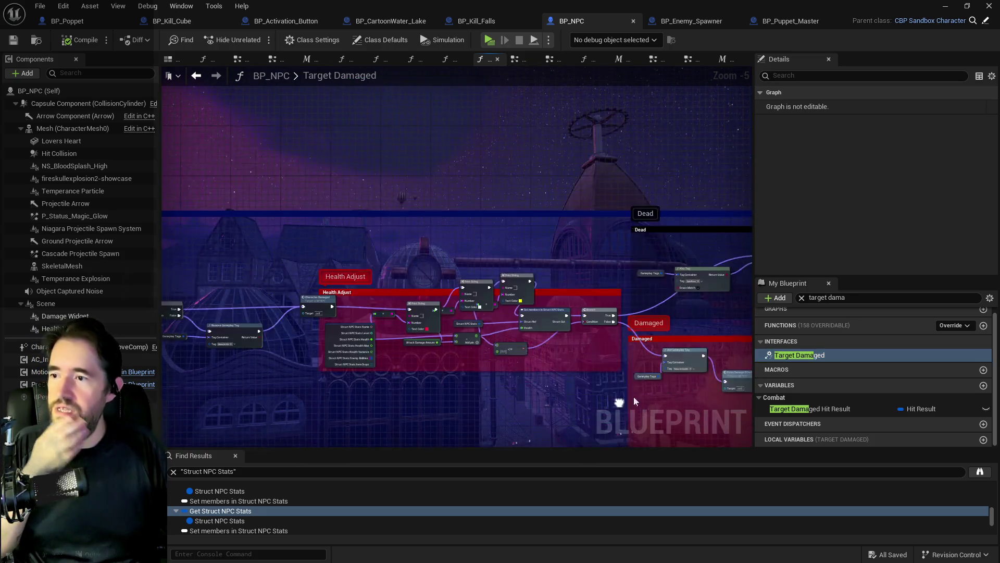
mouse_move(449, 320)
mouse_down()
mouse_move(731, 326)
mouse_move(663, 323)
mouse_up()
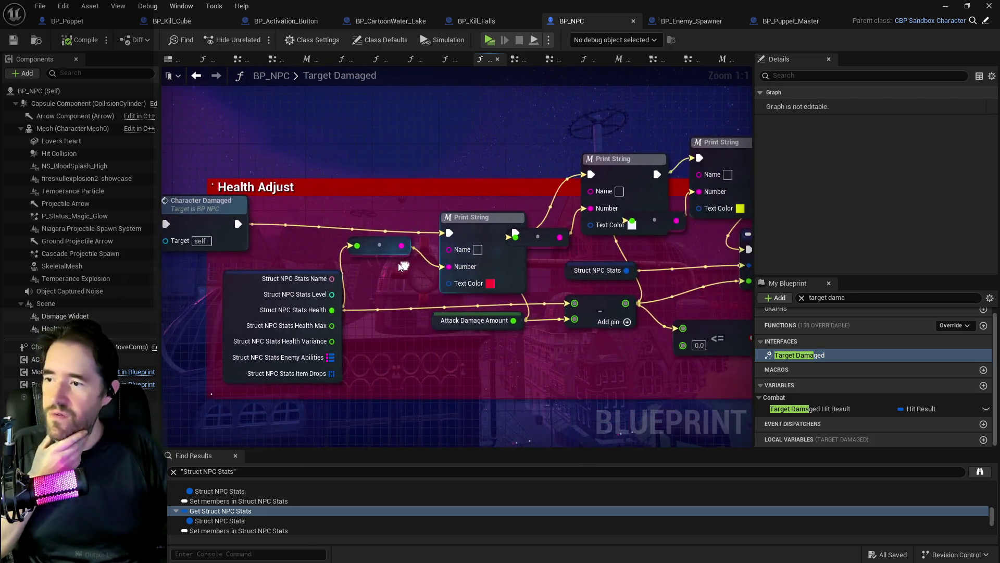
scroll(270, 238, down, 1)
mouse_move(258, 230)
mouse_down()
mouse_move(544, 256)
mouse_move(705, 251)
mouse_up()
Delete all Print String nodes and the leftover small node from the Health Adjust section.
mouse_move(624, 130)
mouse_down()
mouse_move(498, 140)
mouse_move(565, 196)
mouse_up()
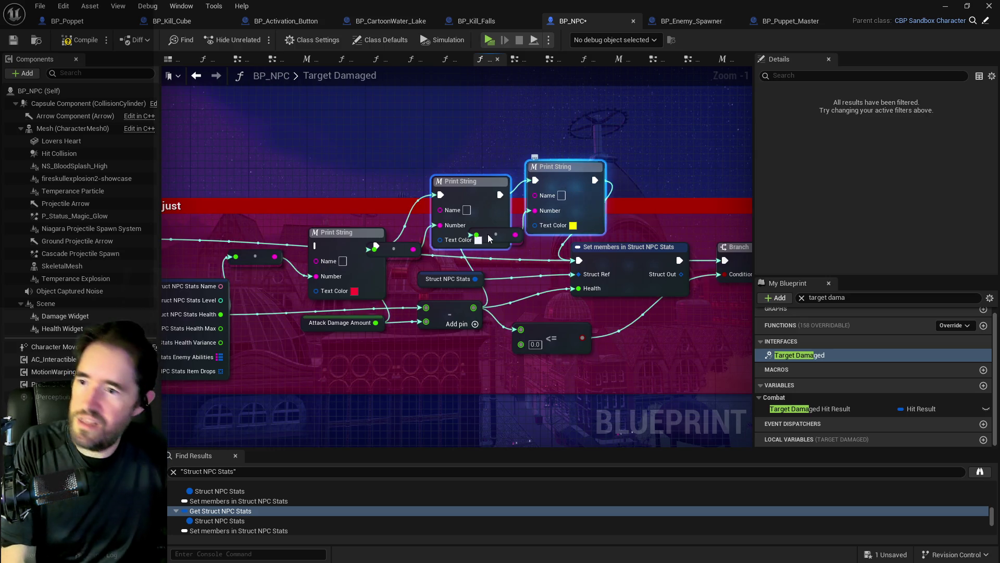
key(Delete)
click(346, 232)
key(Delete)
mouse_move(379, 256)
mouse_down()
mouse_move(530, 247)
mouse_move(275, 267)
mouse_up()
click(406, 247)
key(Delete)
scroll(274, 267, down, 2)
mouse_move(376, 232)
mouse_down()
mouse_move(686, 281)
mouse_move(636, 240)
mouse_up()
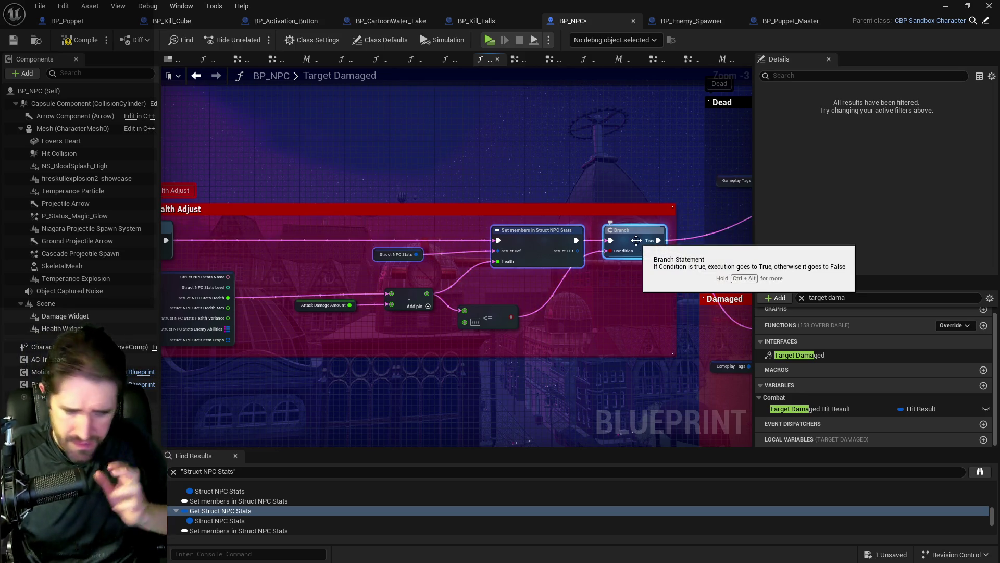
scroll(696, 301, down, 2)
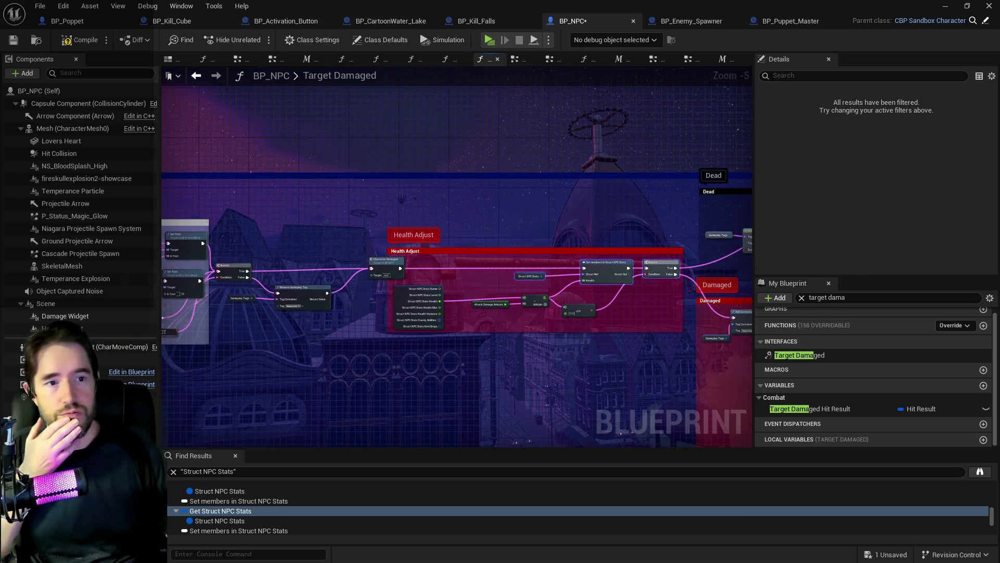
Save BP_NPC and switch to the BP_Puppet_Master blueprint.
key(ctrl+s)
double_click(800, 354)
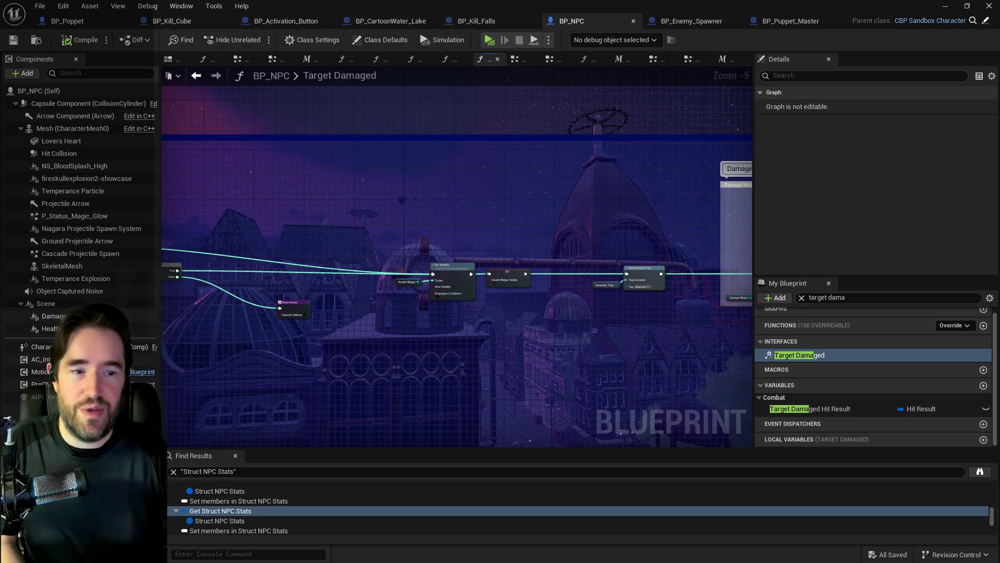
key(alt+Tab)
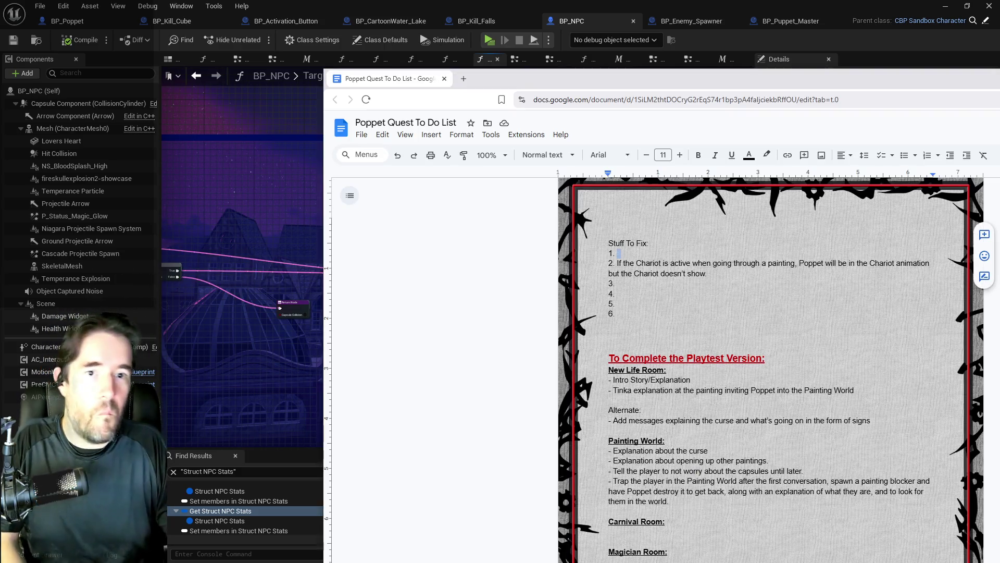
key(alt+Tab)
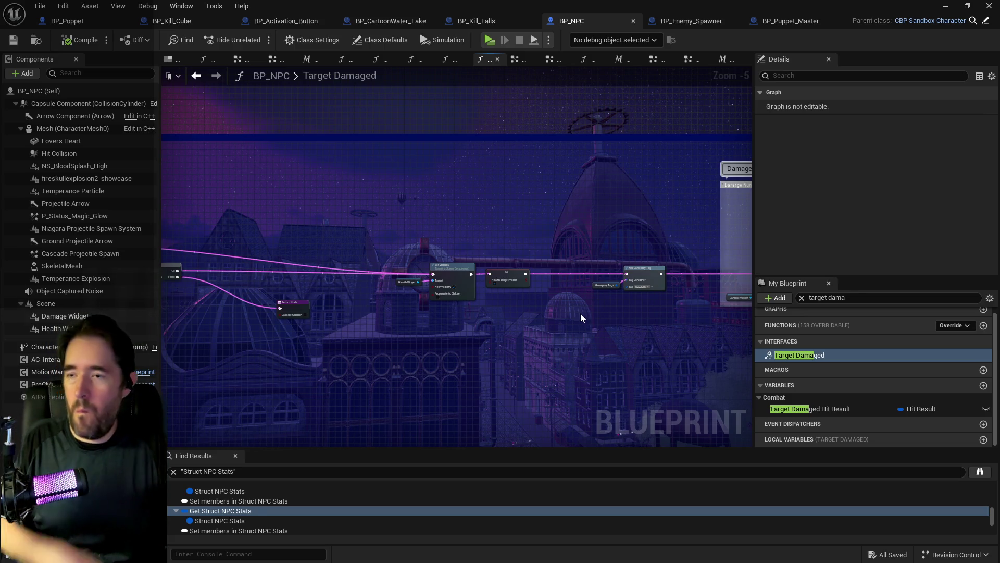
click(788, 21)
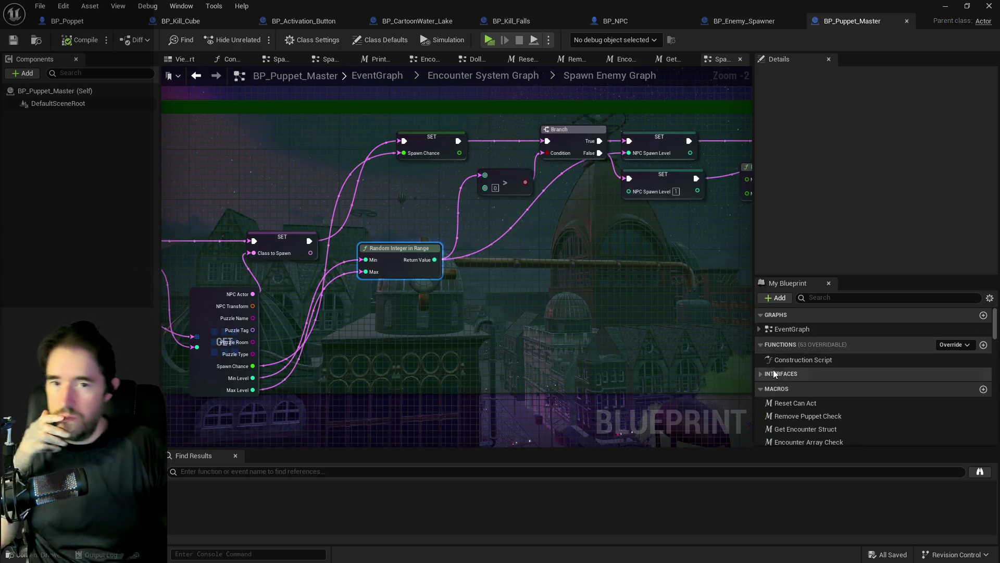
Search My Blueprint for 'encounter' and select Chapter 1 Encounter Table to view its room defaults.
scroll(817, 367, down, 4)
scroll(818, 365, down, 3)
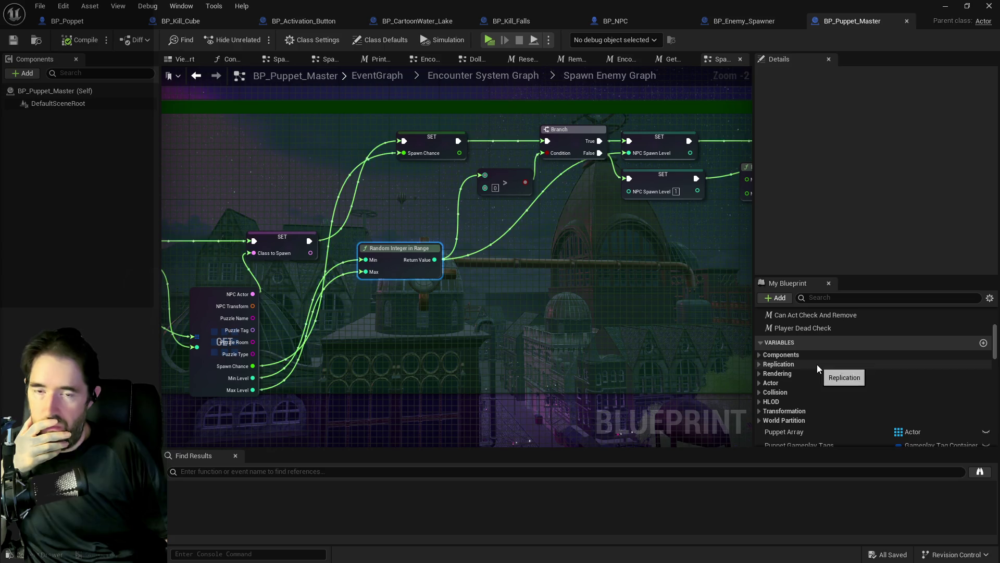
scroll(817, 368, down, 5)
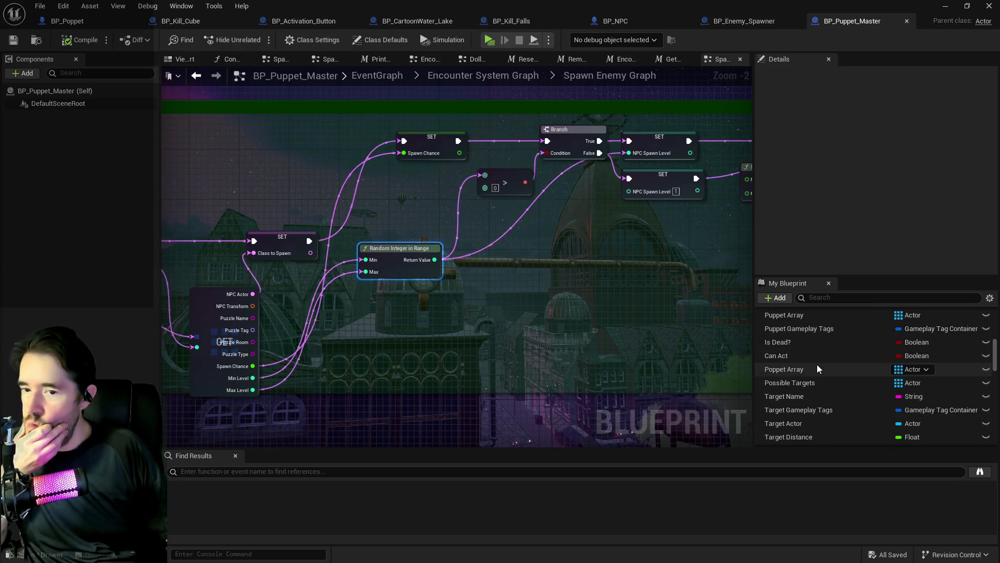
scroll(817, 364, up, 2)
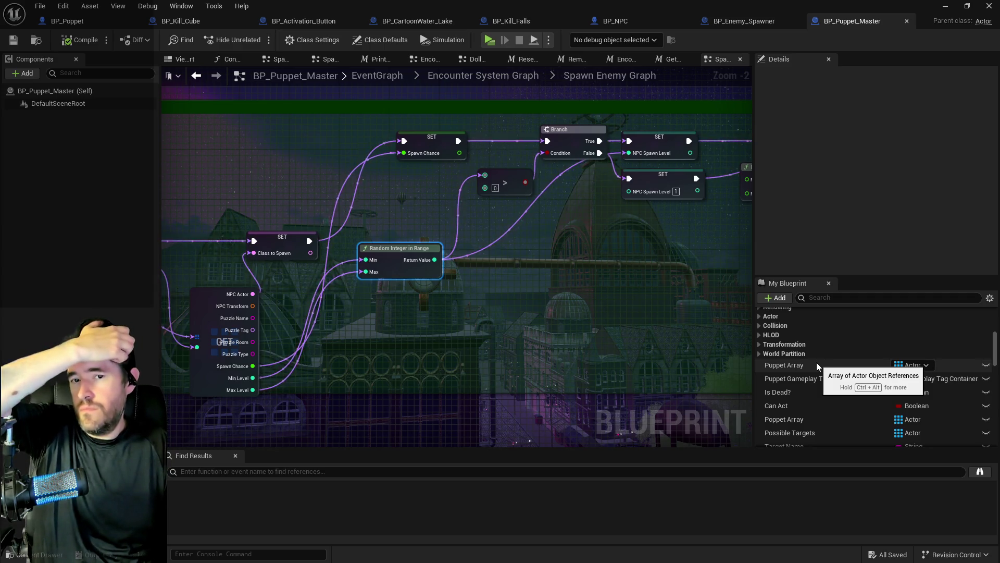
click(824, 300)
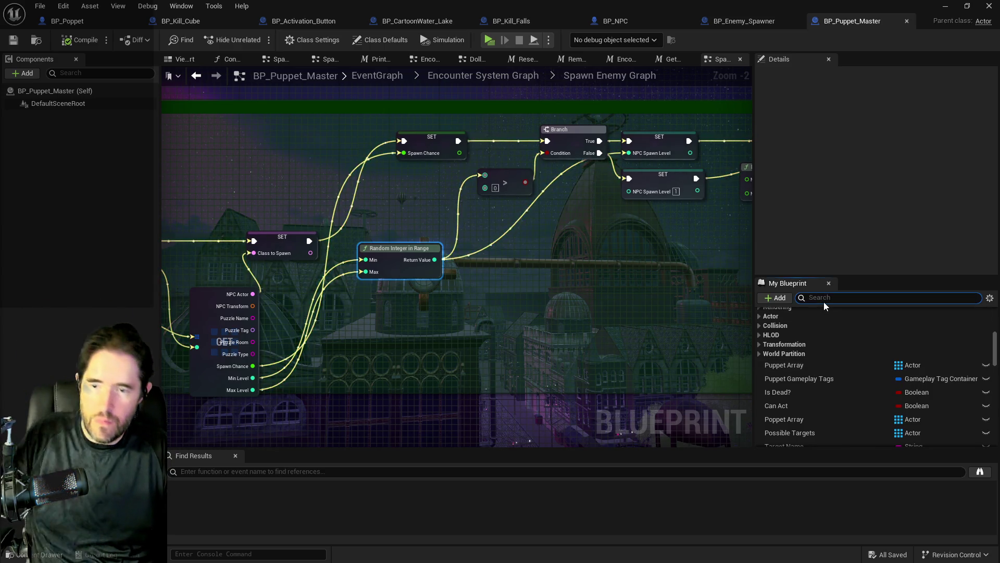
text(encou)
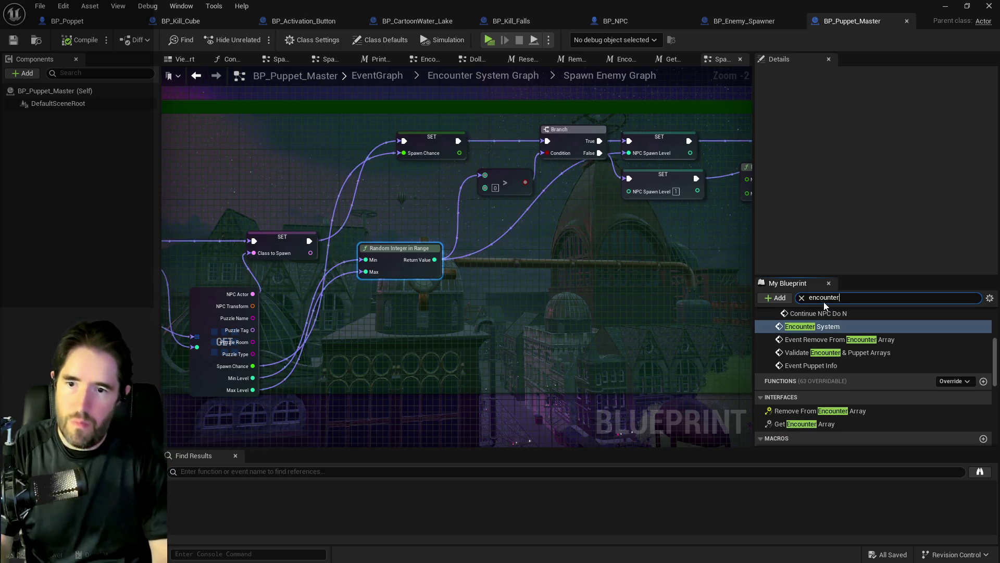
text(nter)
scroll(836, 364, down, 2)
click(833, 407)
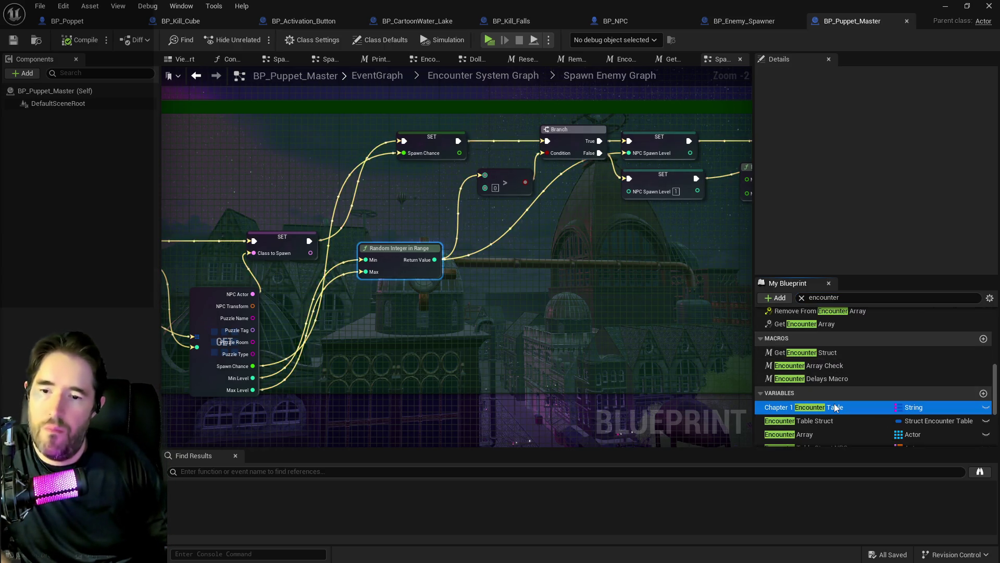
scroll(850, 215, down, 5)
scroll(850, 215, down, 4)
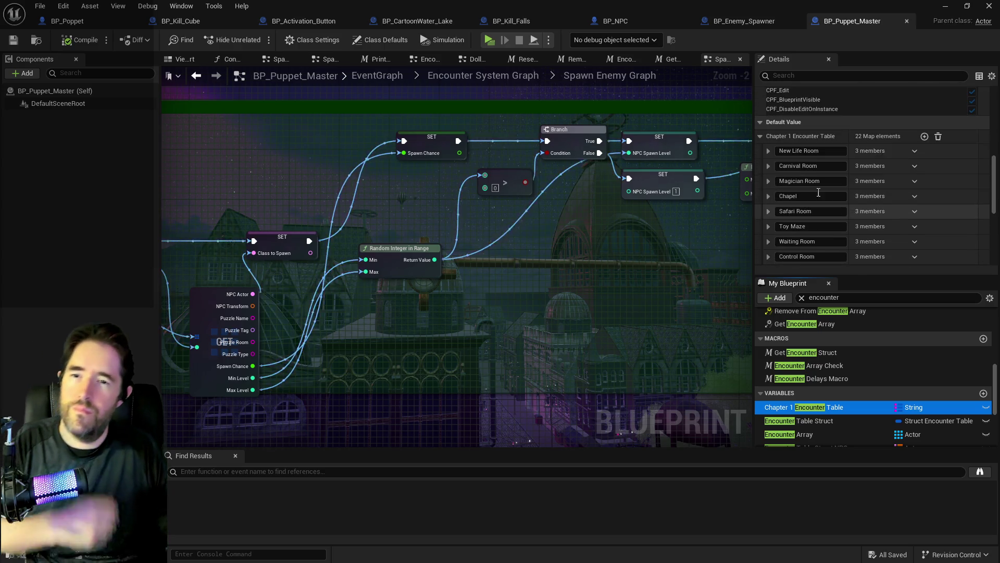
Inspect the Safari Room's first spawn entry, including its NPC Transform, then collapse it.
click(769, 194)
scroll(770, 192, down, 3)
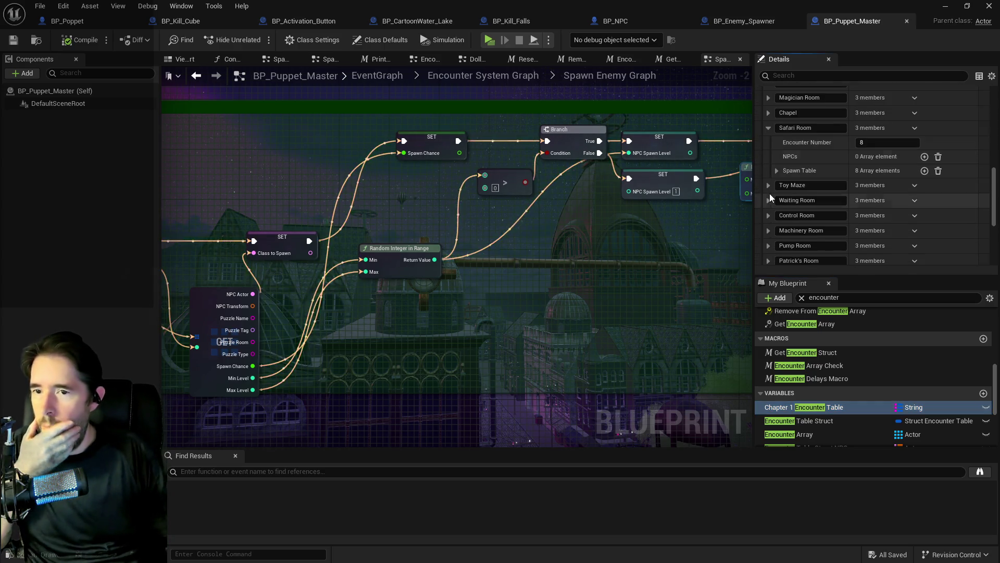
click(779, 172)
scroll(784, 171, down, 3)
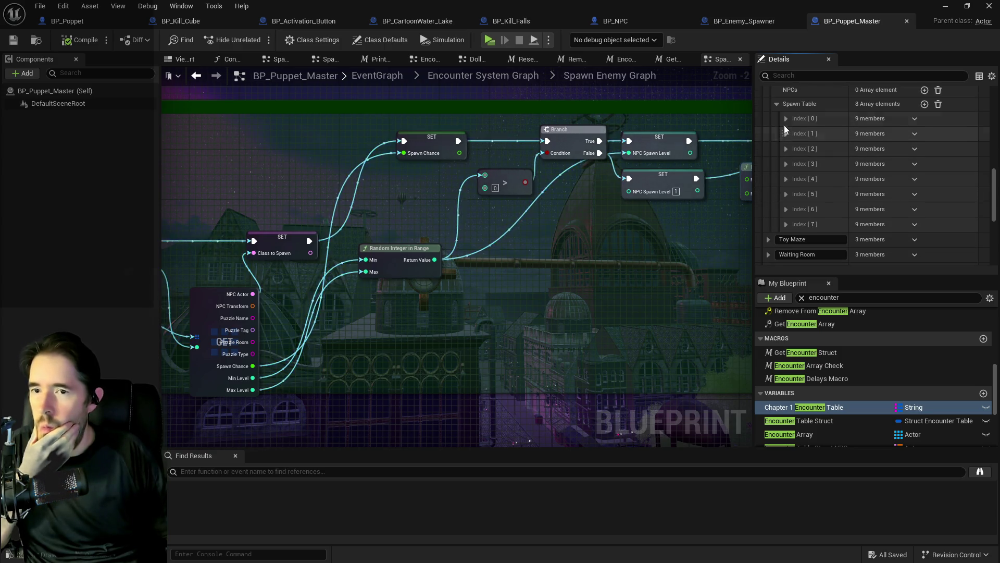
click(786, 119)
click(793, 147)
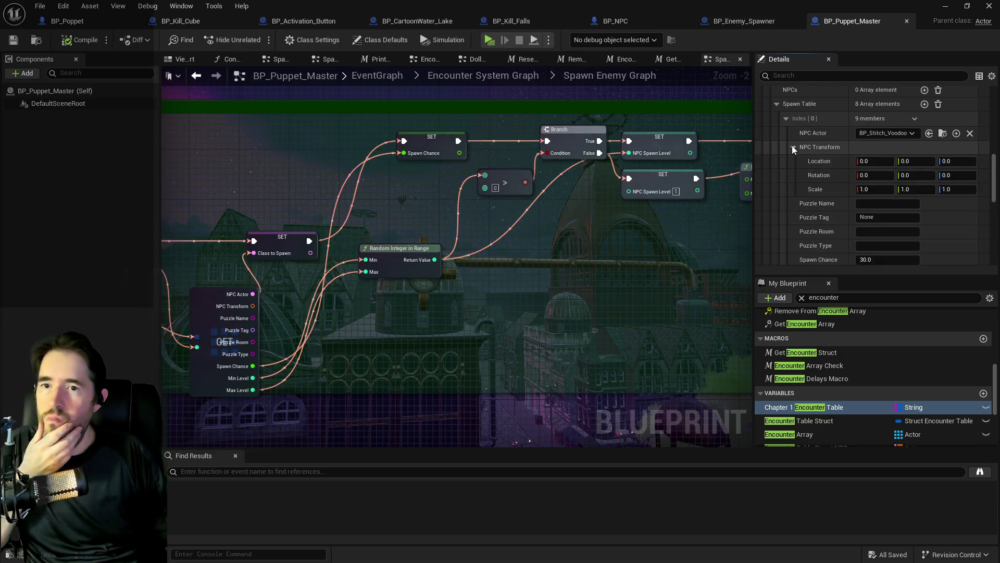
click(792, 147)
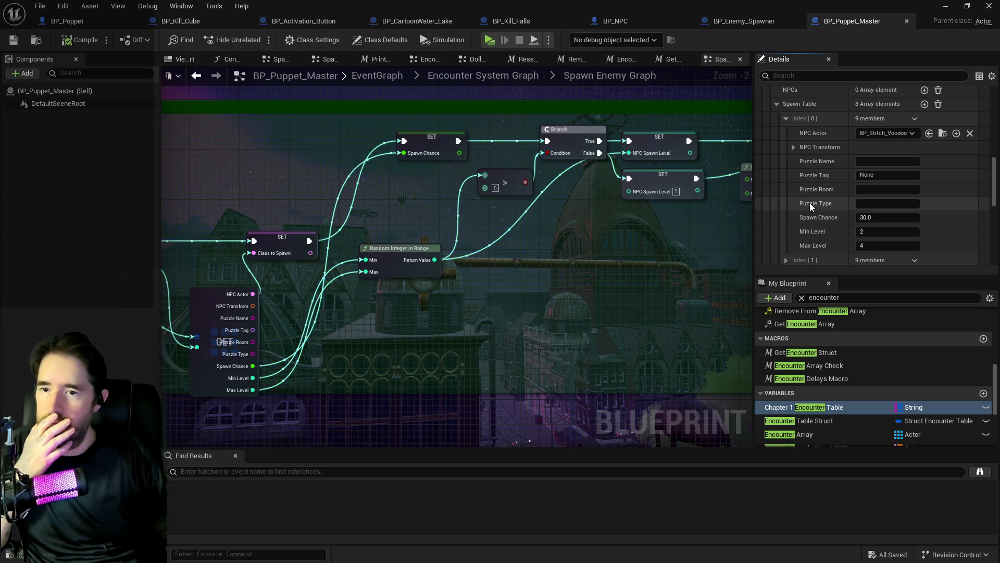
scroll(814, 220, up, 2)
click(786, 153)
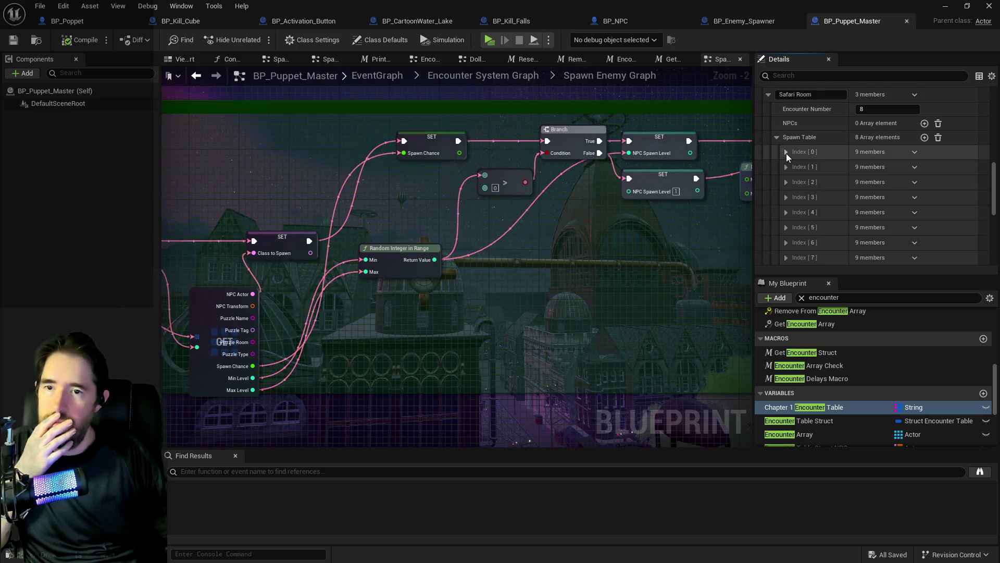
scroll(783, 170, up, 5)
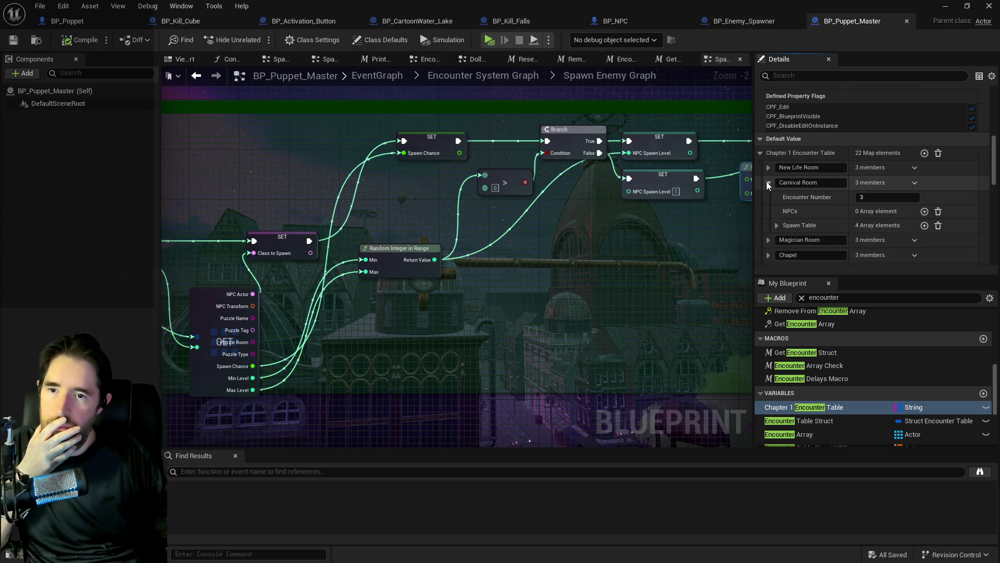
Expand Carnival Room's spawn table Index [0] and select its Min Level field.
click(767, 182)
scroll(771, 187, down, 3)
click(777, 175)
scroll(794, 196, down, 2)
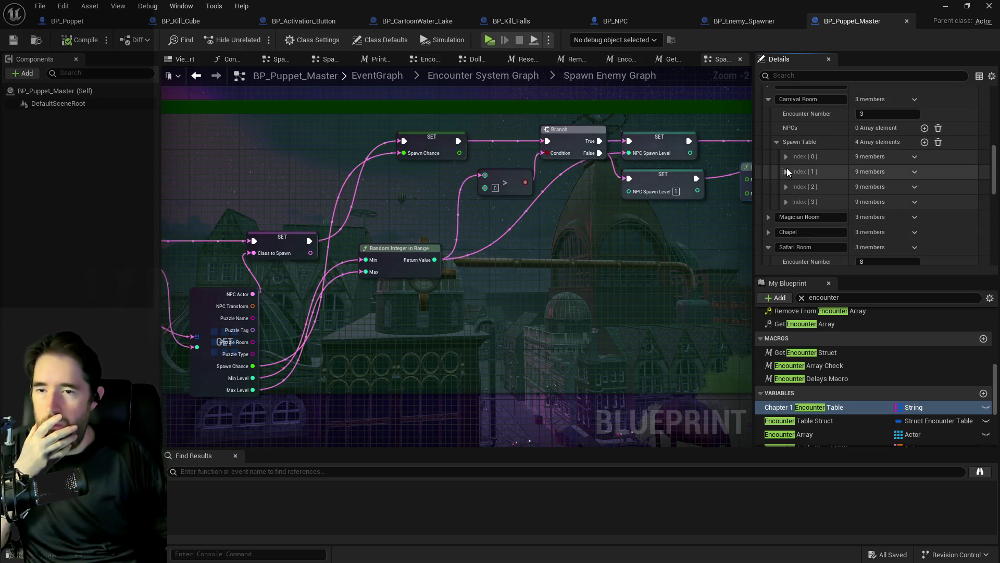
click(786, 158)
scroll(802, 180, down, 4)
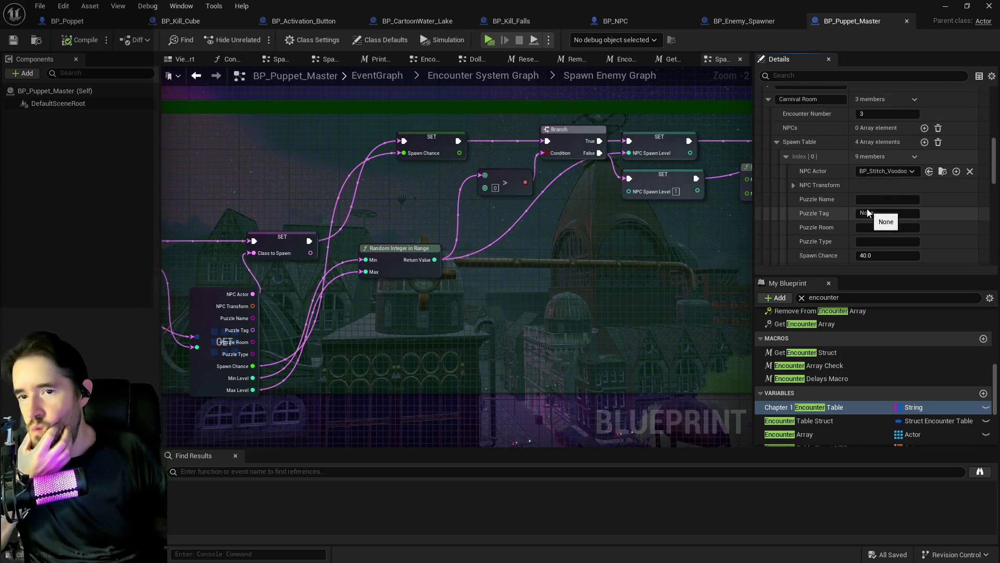
scroll(799, 213, up, 8)
scroll(802, 215, down, 6)
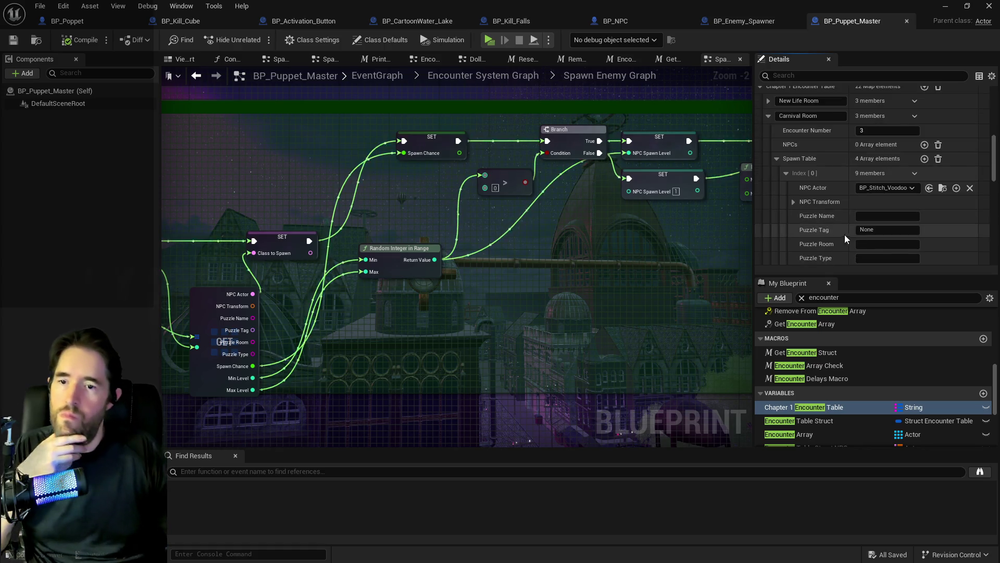
click(864, 236)
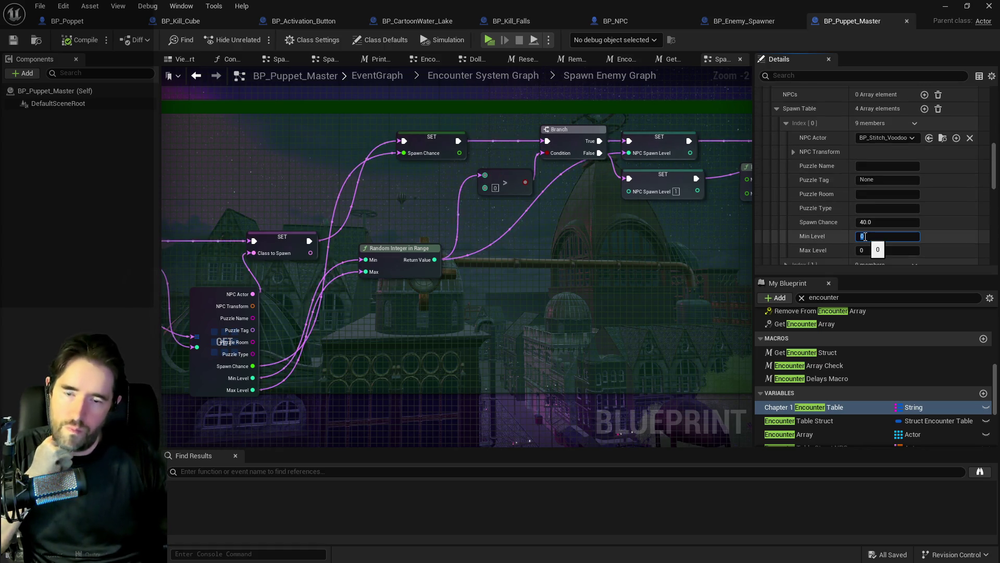
Set Min Level and Max Level to 1 on Carnival spawn entries Index [0] and [1].
text(1)
click(874, 247)
text(1)
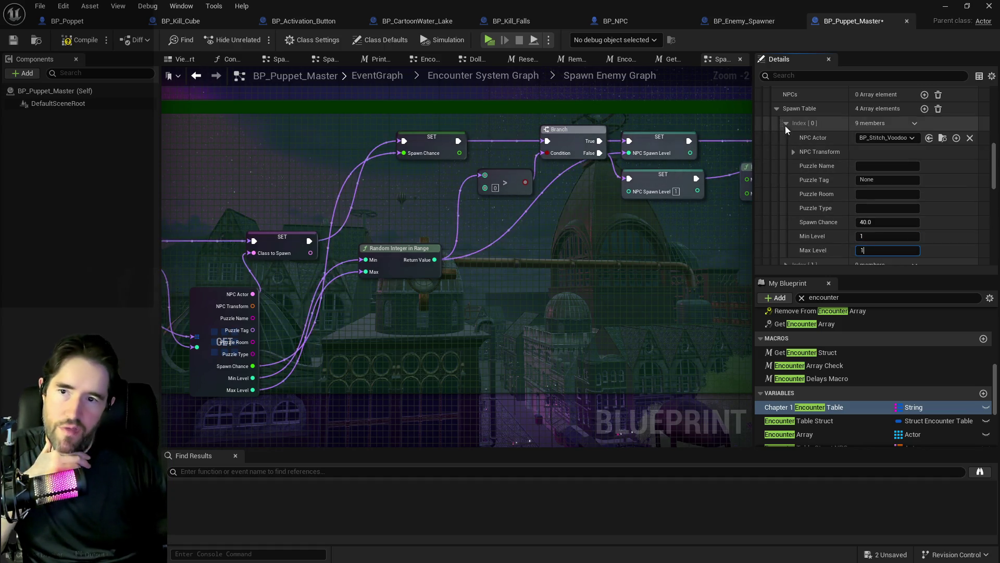
click(786, 124)
click(787, 138)
scroll(829, 181, down, 3)
text(1)
click(871, 182)
text(1)
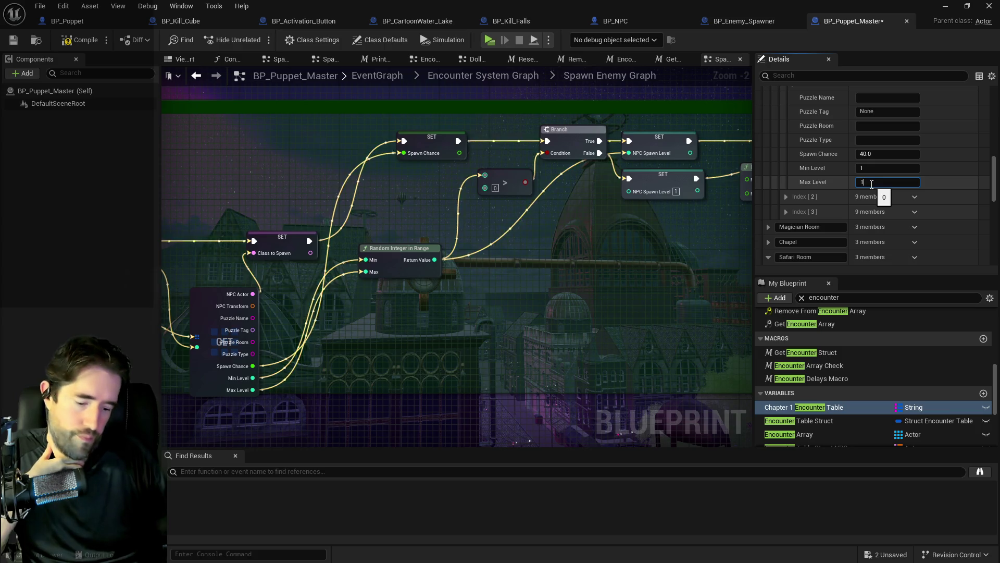
key(Return)
scroll(823, 176, up, 5)
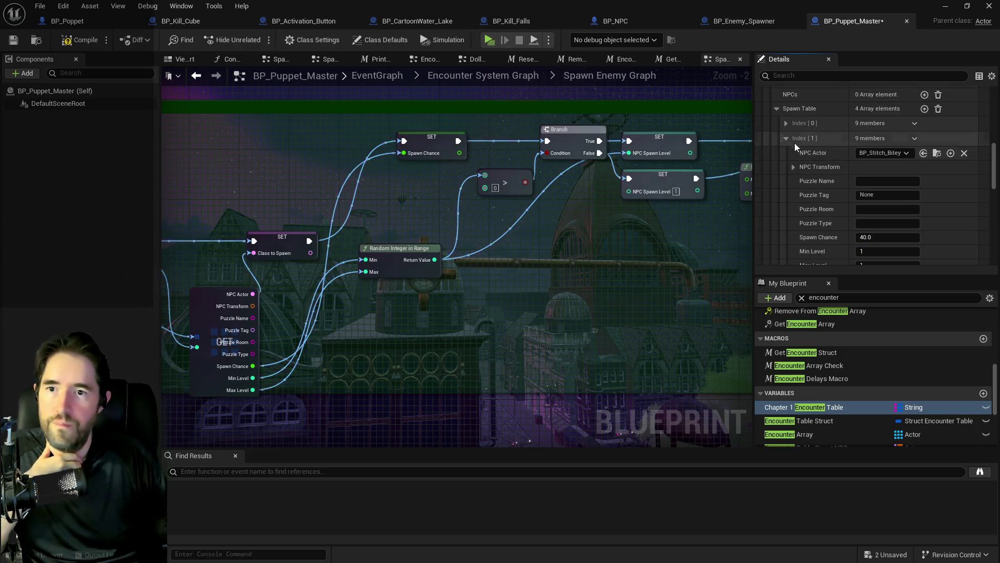
click(786, 138)
Set the third Carnival spawn entry's Min Level and Max Level to 1.
click(786, 153)
scroll(808, 172, down, 2)
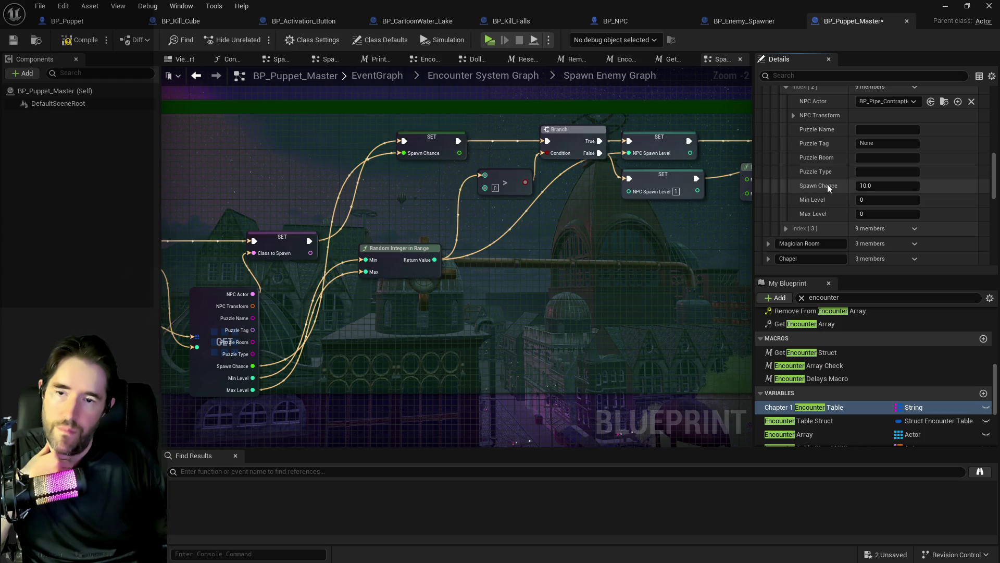
click(873, 199)
text(1)
click(879, 214)
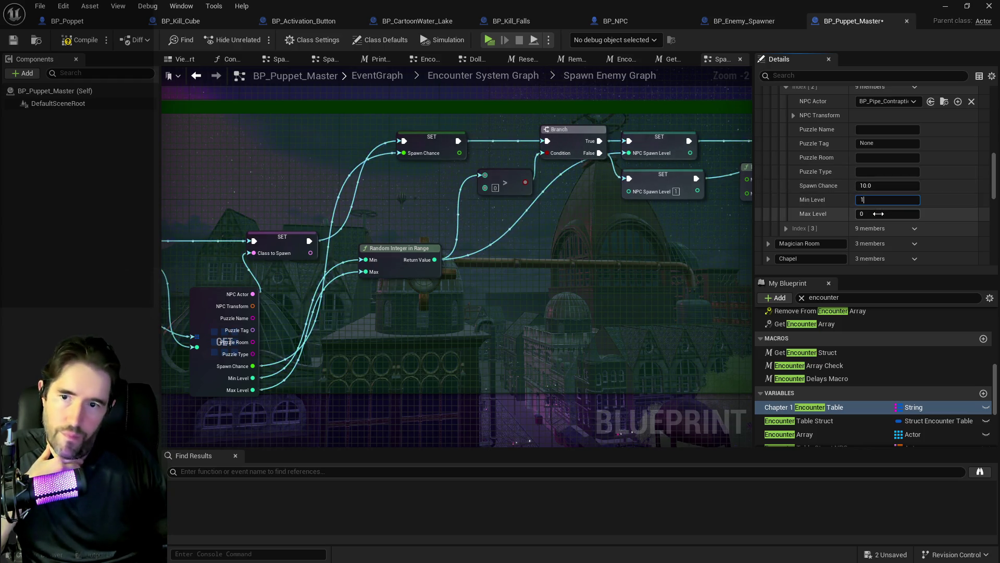
text(1)
key(Return)
scroll(831, 189, up, 2)
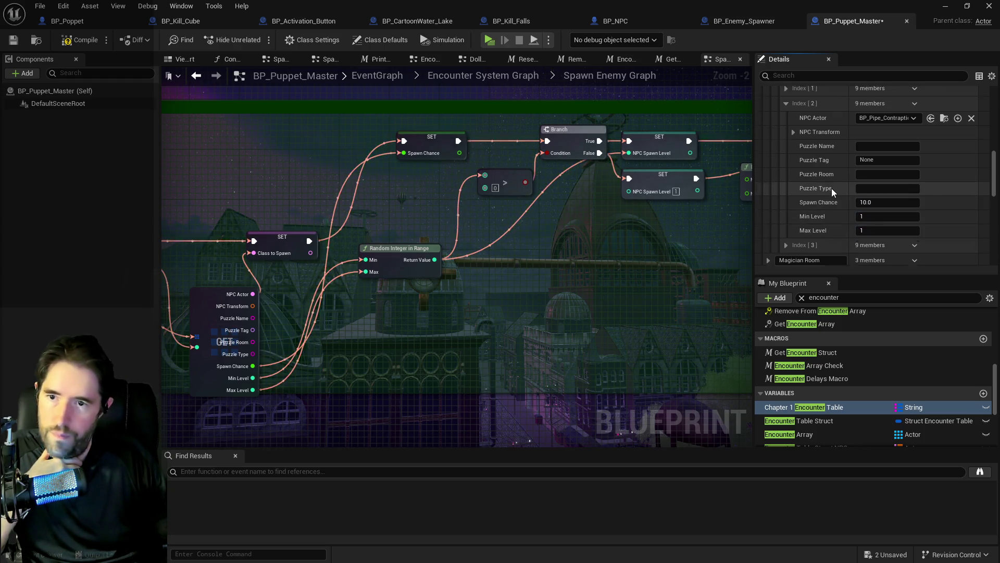
click(786, 136)
Look at the fourth Carnival spawn entry and recheck the third entry's level values.
click(787, 150)
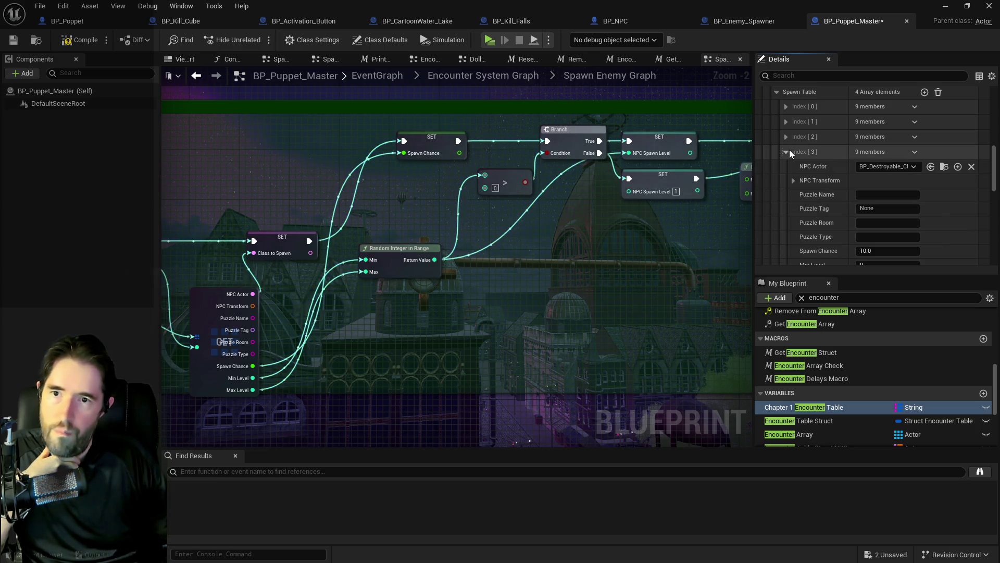
scroll(833, 190, down, 1)
scroll(848, 185, up, 1)
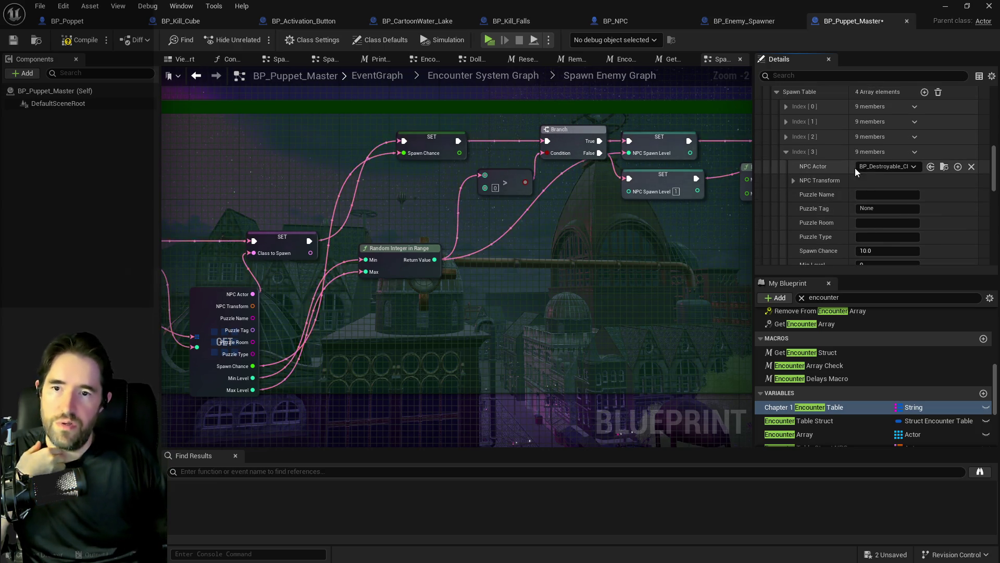
click(785, 150)
click(786, 137)
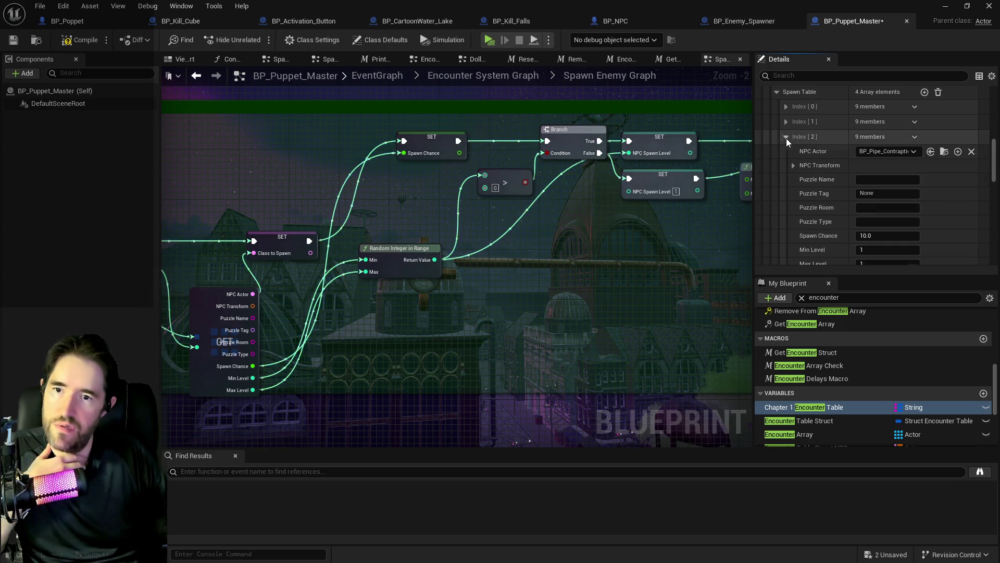
click(786, 139)
click(783, 149)
click(788, 139)
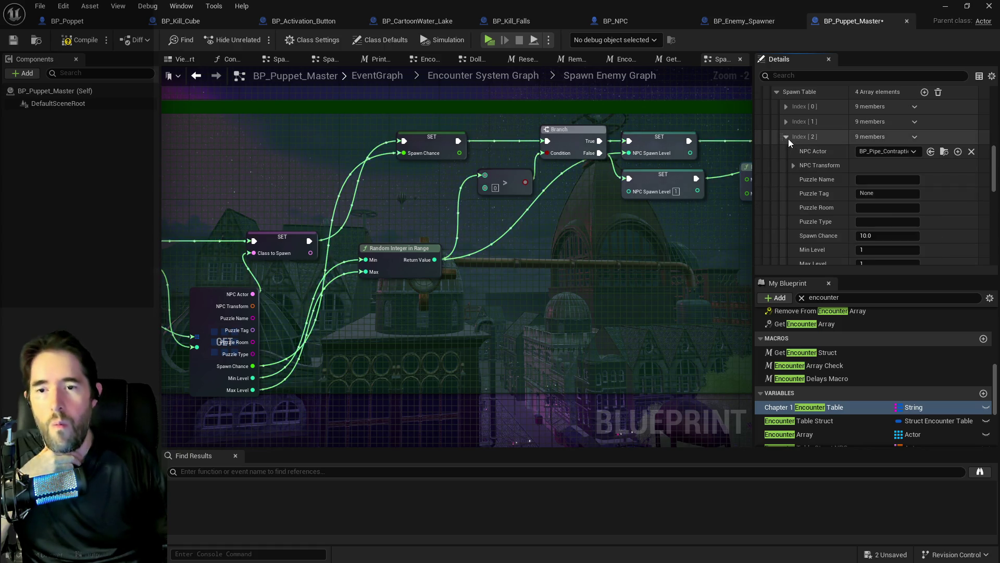
click(789, 139)
scroll(789, 165, down, 2)
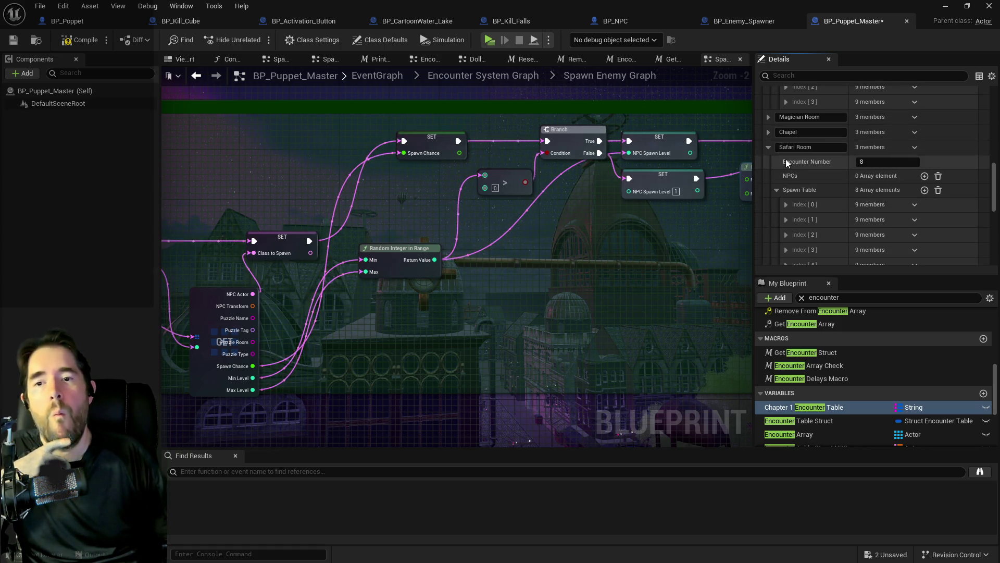
Set the first Magician Room spawn entry's Min Level and Max Level to 1.
scroll(786, 158, up, 1)
click(768, 150)
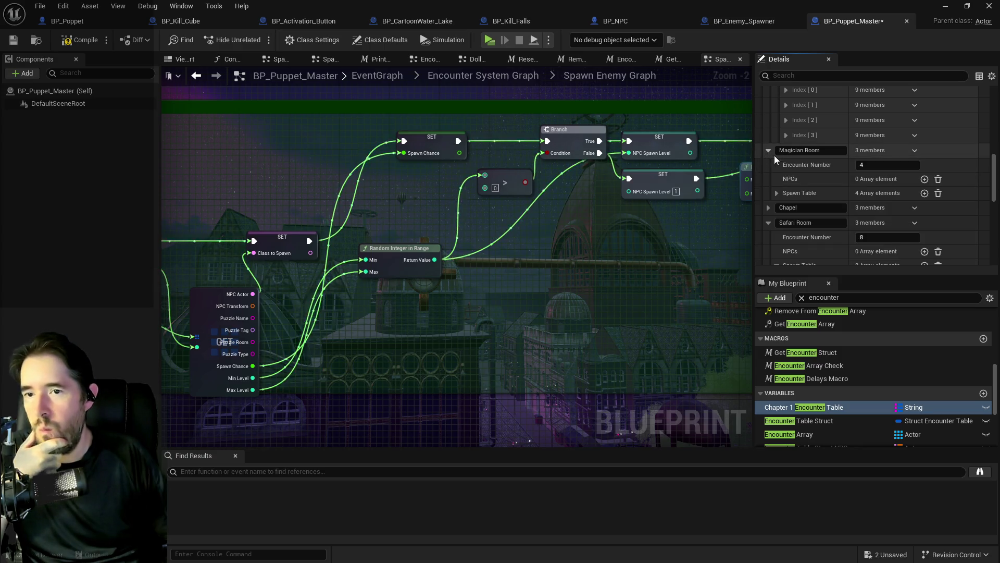
click(777, 193)
scroll(780, 187, down, 2)
click(785, 158)
scroll(823, 180, down, 3)
click(867, 204)
text(1)
click(871, 218)
text(1)
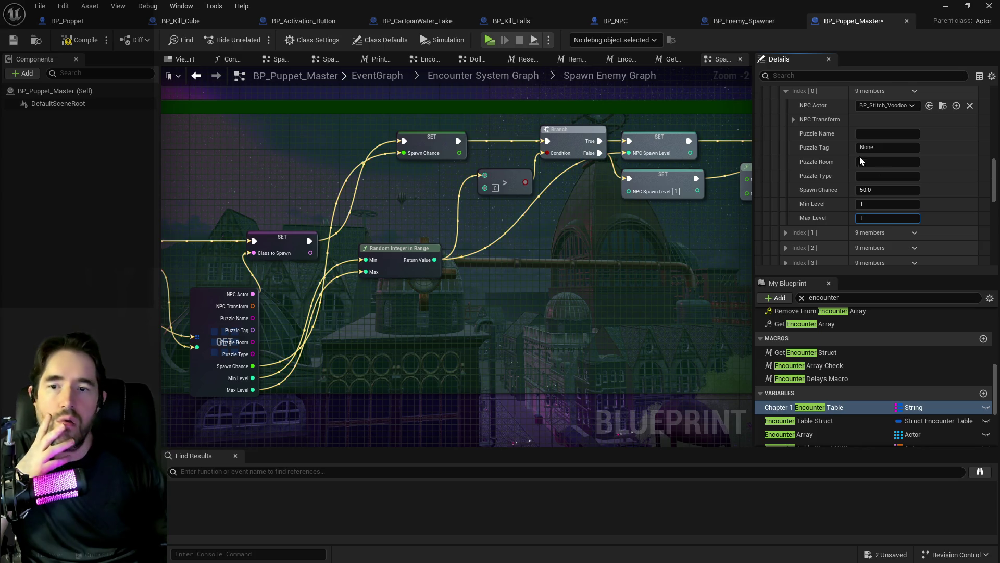
Set the second Magician Room spawn entry's Min Level and Max Level to 1.
scroll(786, 191, up, 2)
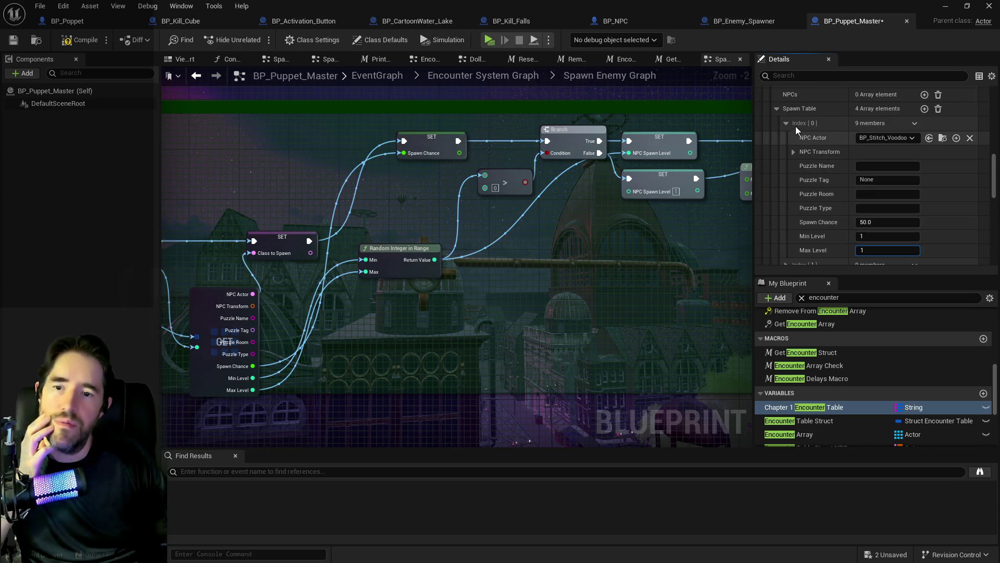
click(788, 122)
click(787, 139)
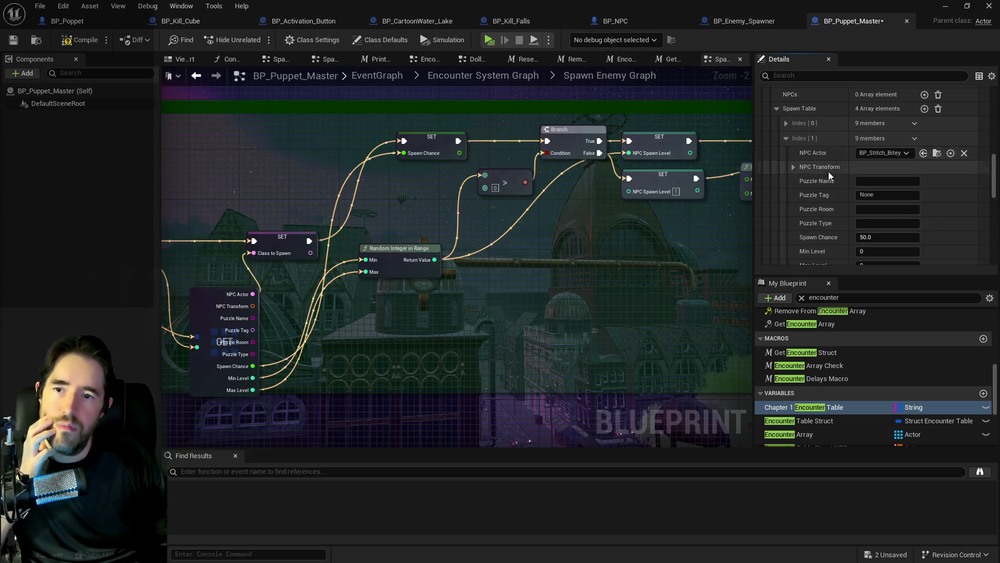
scroll(828, 171, down, 2)
click(867, 203)
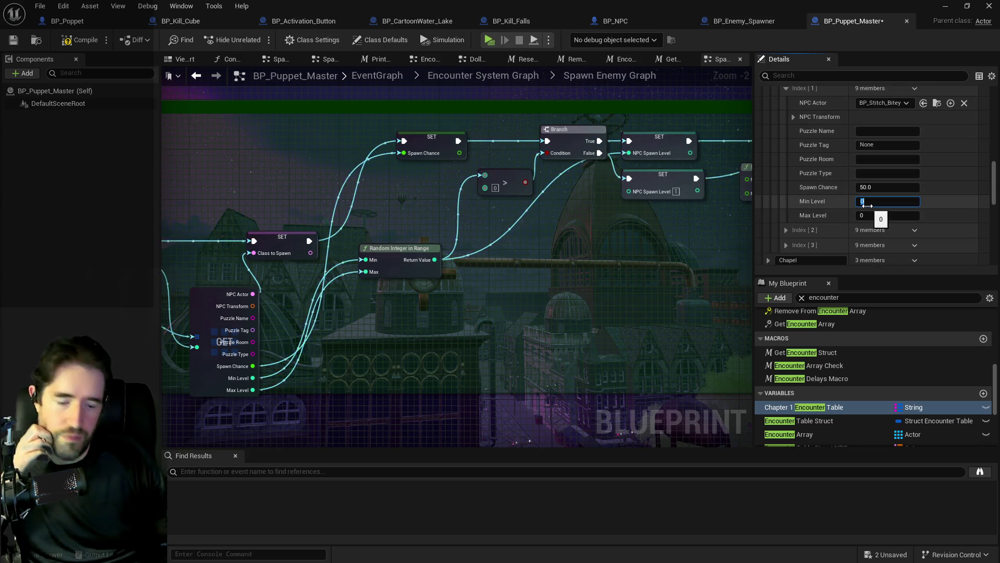
text(1)
click(871, 214)
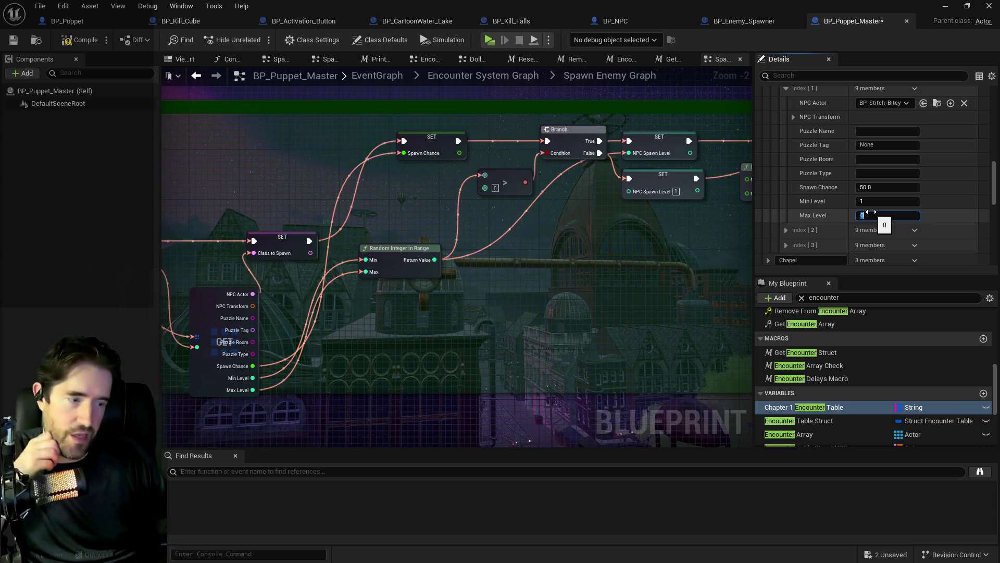
text(1)
Give the third Magician Room spawn entry Min Level 1 and Max Level 1.
scroll(797, 145, up, 2)
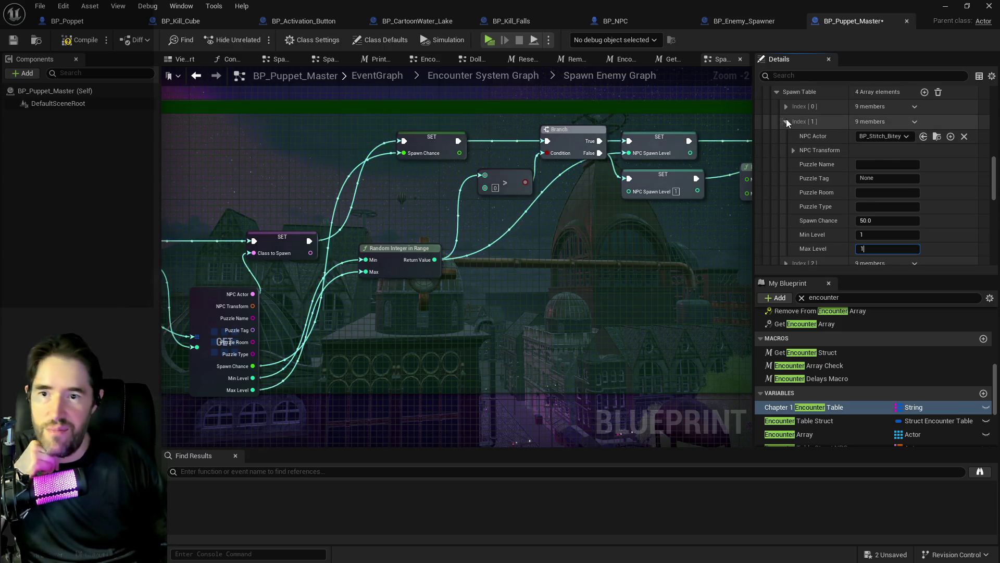
click(786, 121)
click(786, 136)
scroll(860, 188, down, 2)
click(873, 201)
key(Tab)
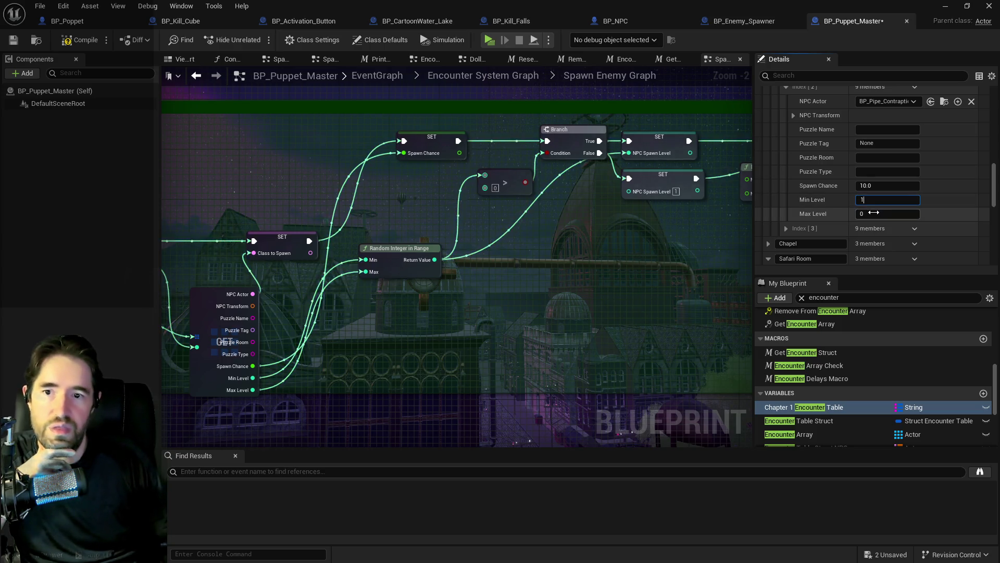
text(1)
Give the fourth Magician Room spawn entry Min Level 1 and Max Level 1.
scroll(818, 154, up, 1)
click(790, 107)
click(786, 118)
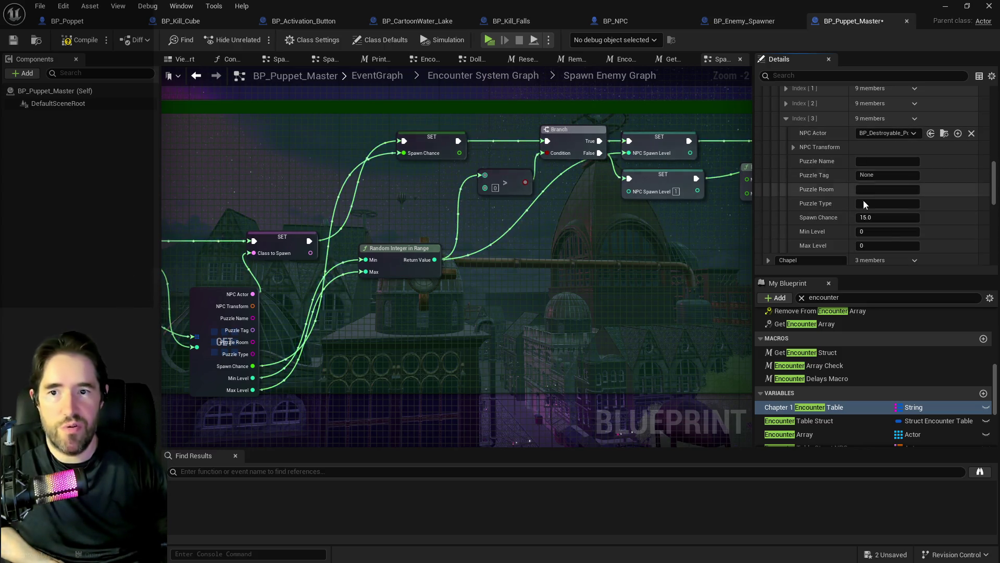
click(872, 232)
text(1)
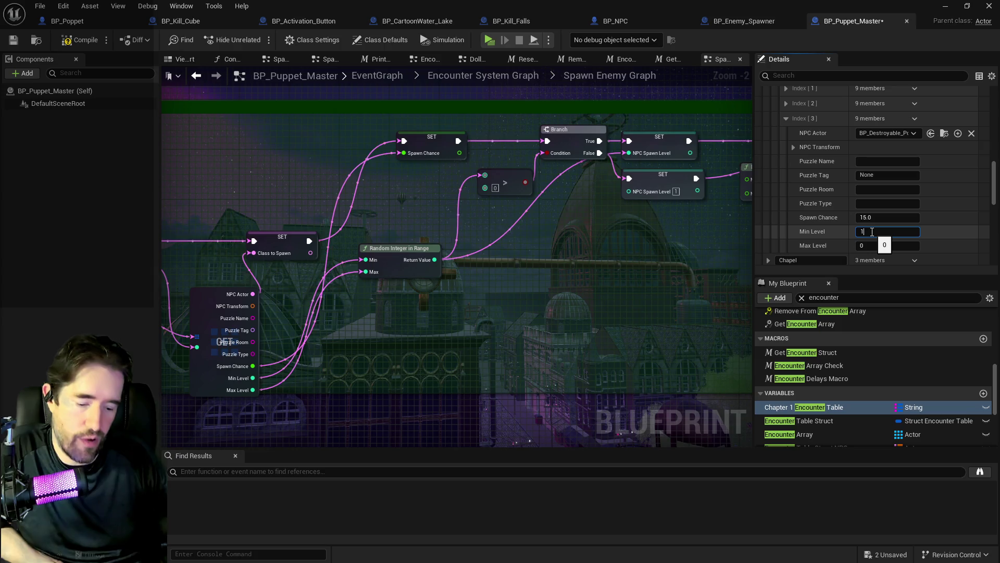
key(Tab)
text(1)
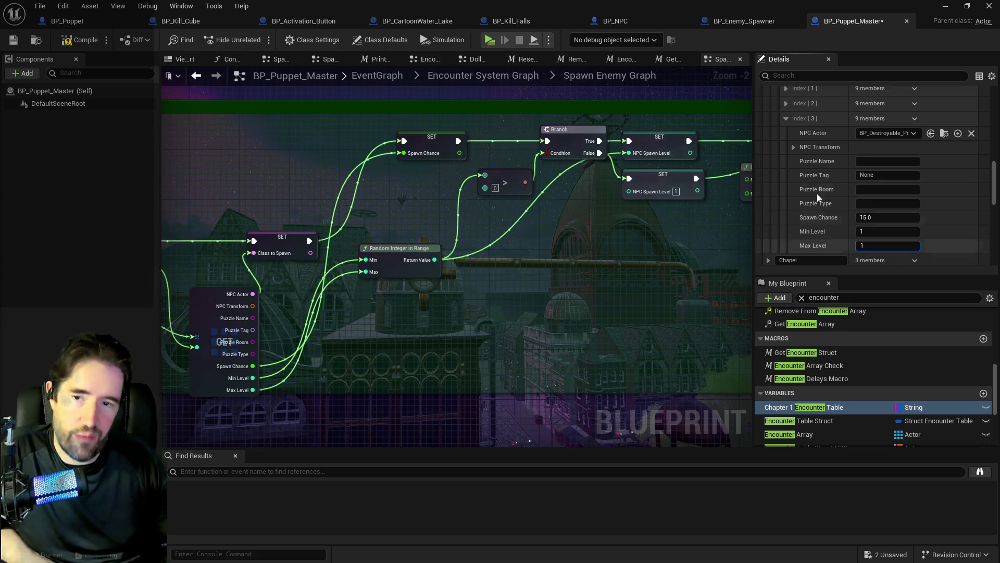
click(789, 120)
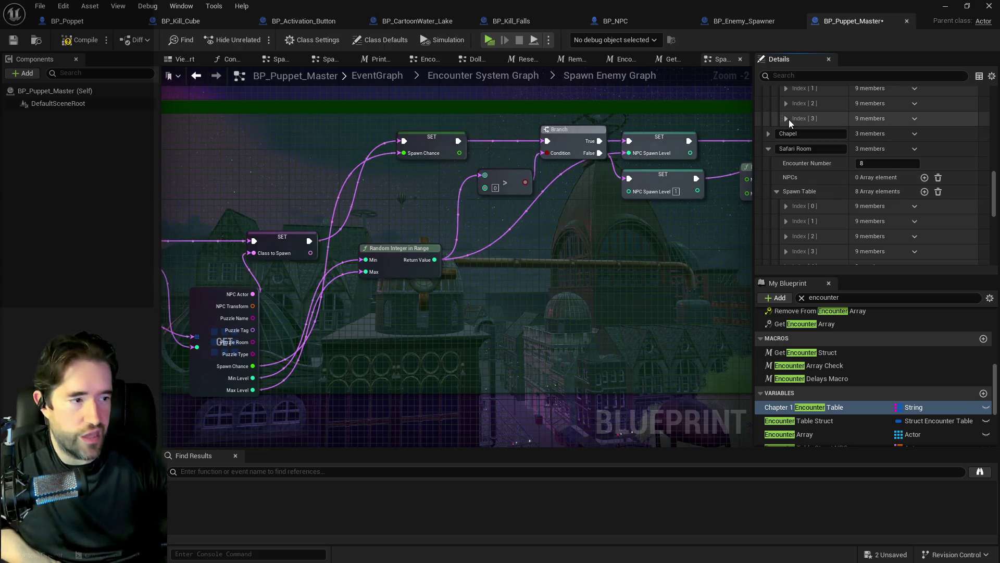
Collapse Magician Room and give the Chapel's first spawn entry Min Level 3, Max Level 4.
scroll(788, 120, up, 4)
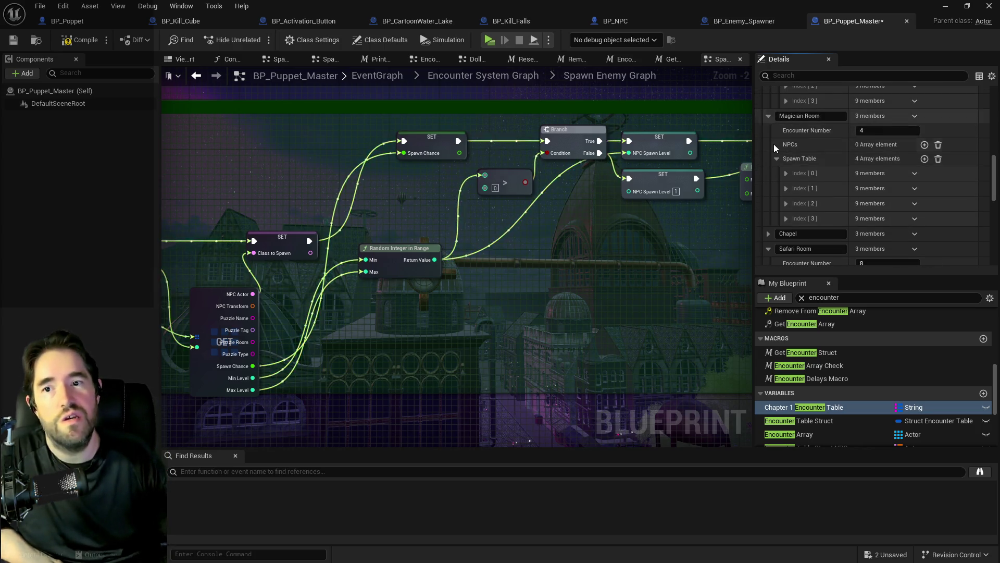
click(770, 116)
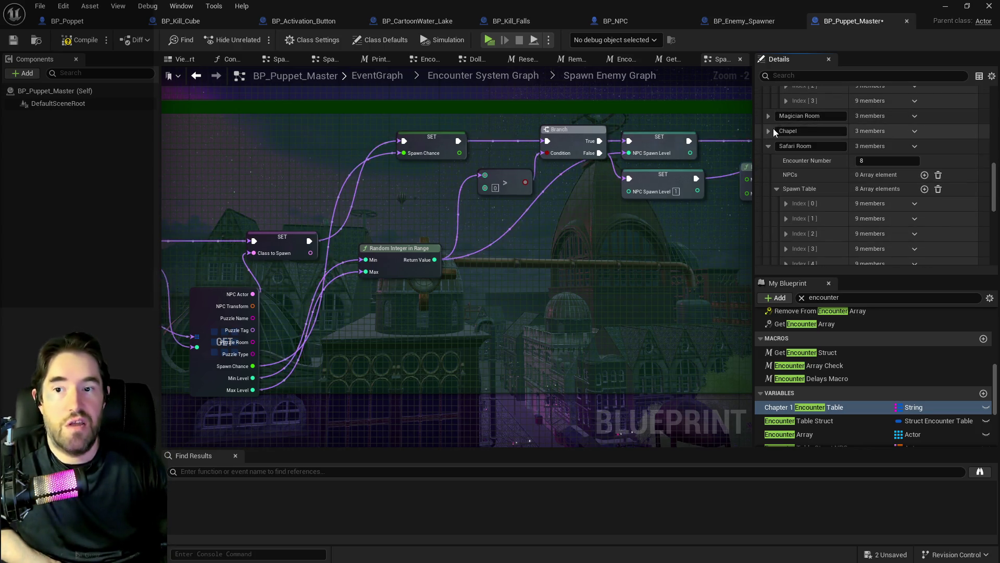
click(770, 130)
scroll(789, 179, down, 3)
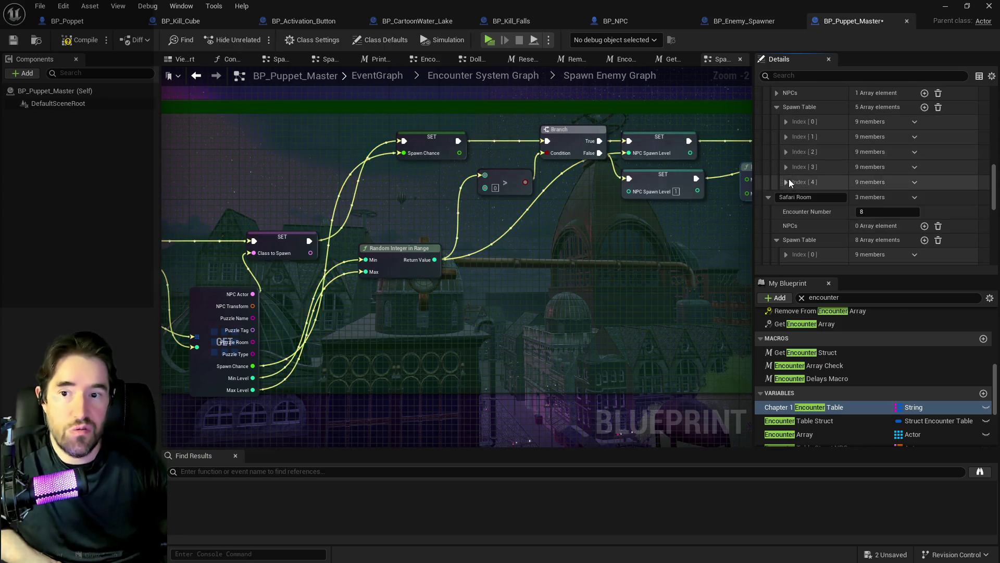
click(786, 122)
scroll(798, 130, down, 3)
click(859, 185)
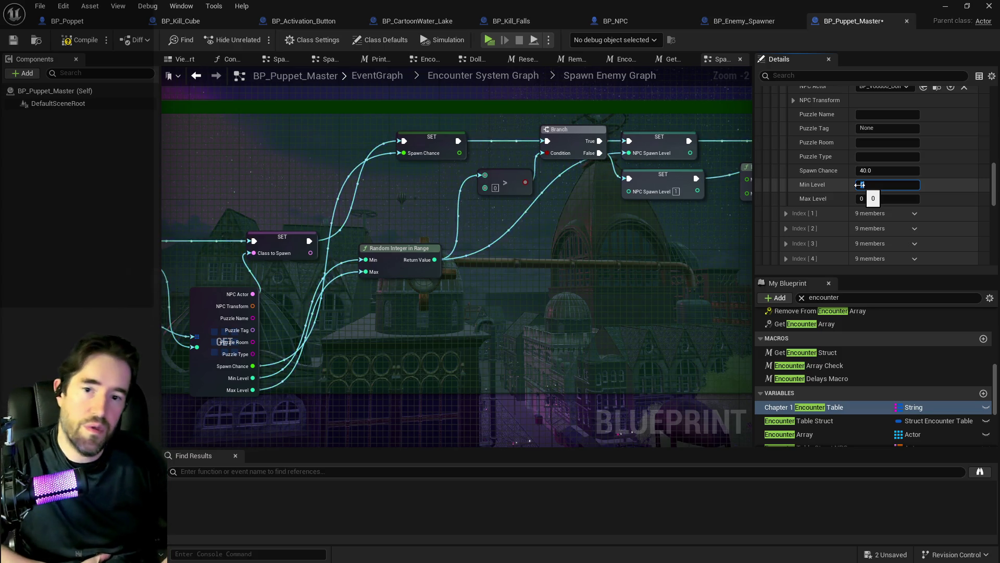
text(3)
click(870, 198)
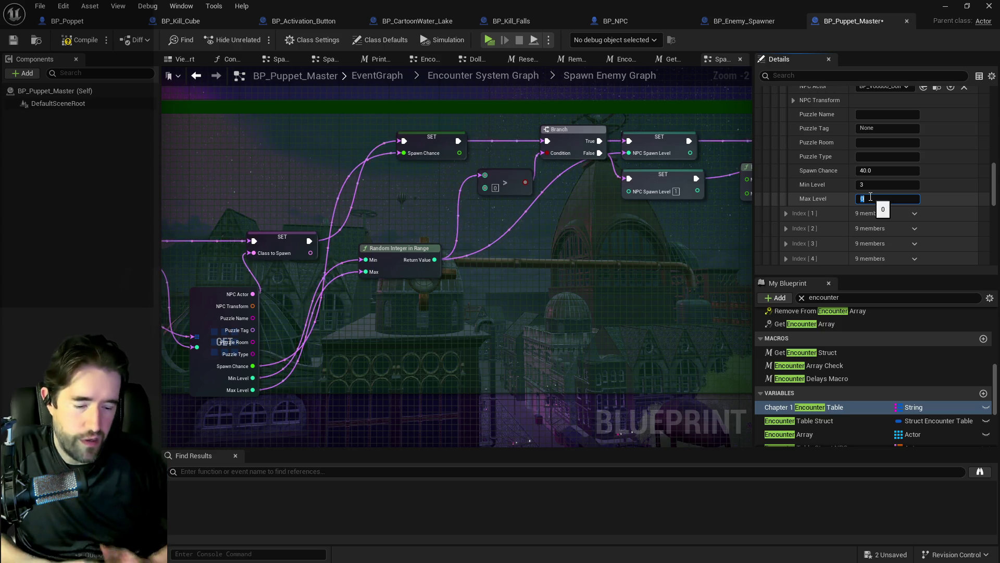
text(4)
key(Return)
Give the Chapel's second spawn entry Min Level 3 and Max Level 4.
click(786, 214)
scroll(816, 224, down, 3)
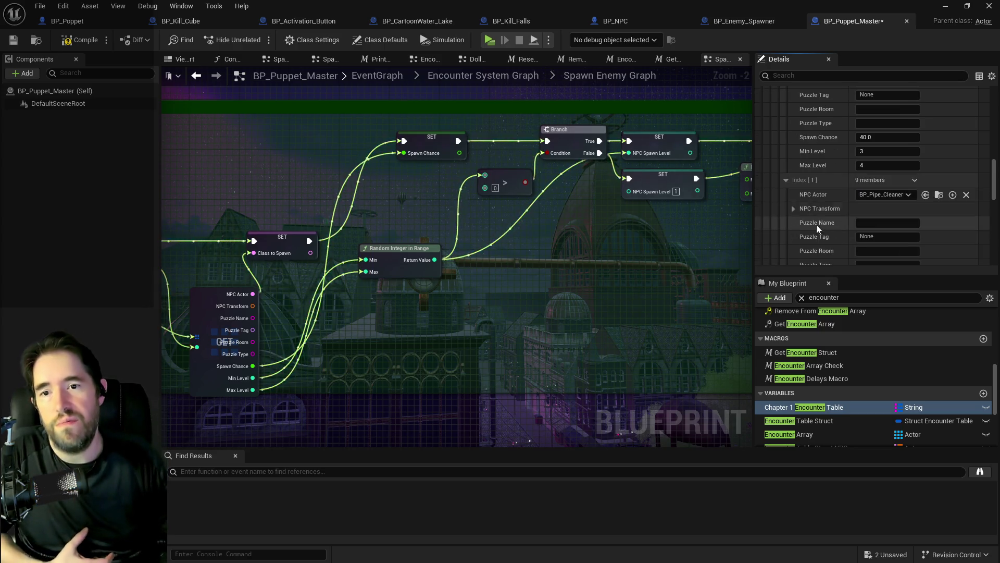
click(881, 226)
text(3)
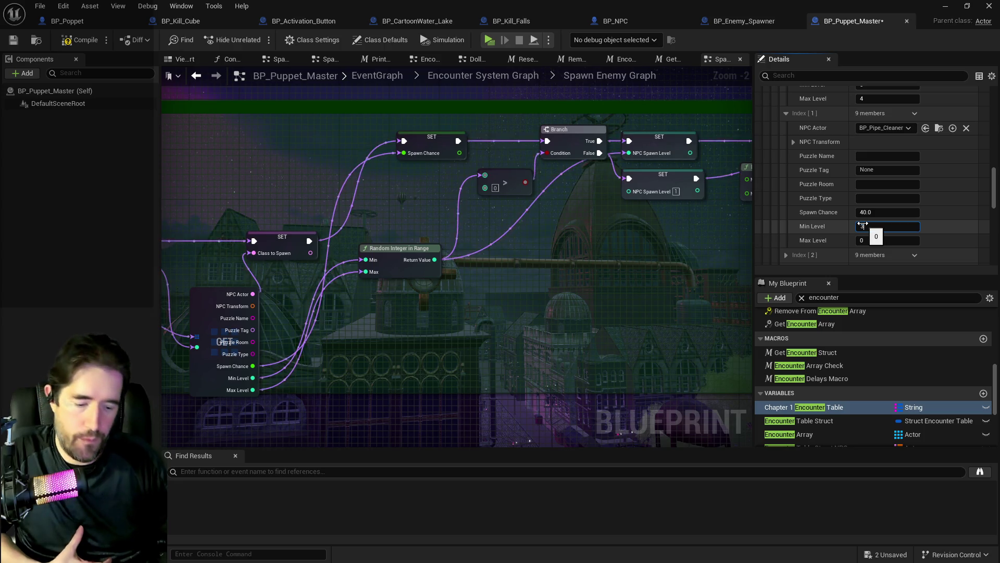
click(874, 240)
text(4)
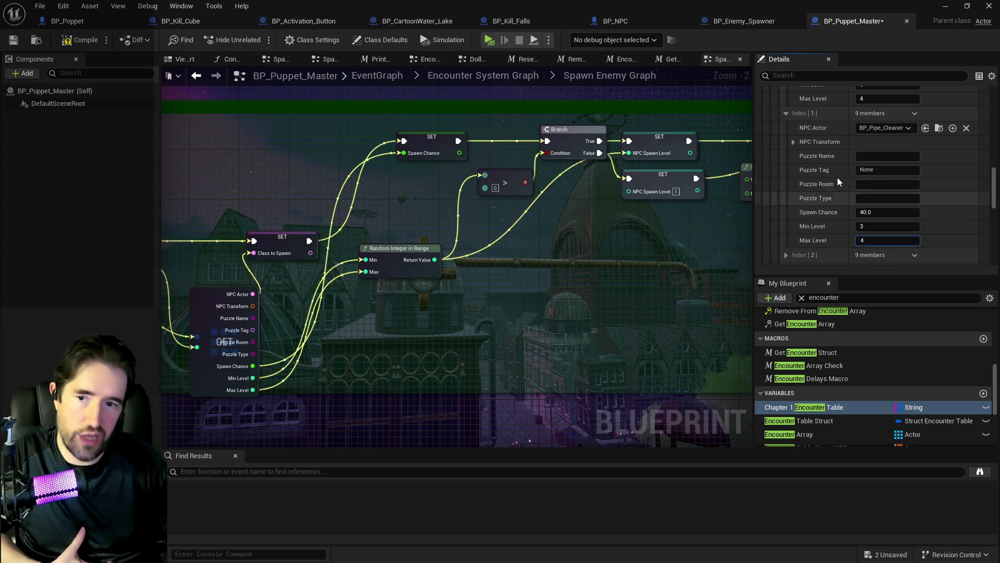
Give the Chapel's third spawn entry Min Level 3 and Max Level 5.
click(786, 113)
click(785, 128)
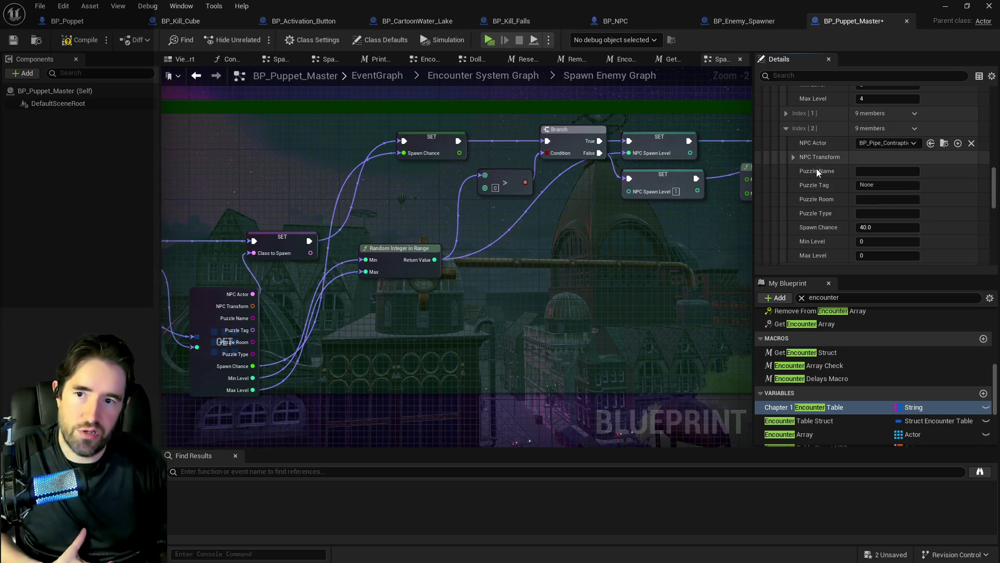
click(861, 241)
text(3)
click(891, 258)
text(5)
key(Return)
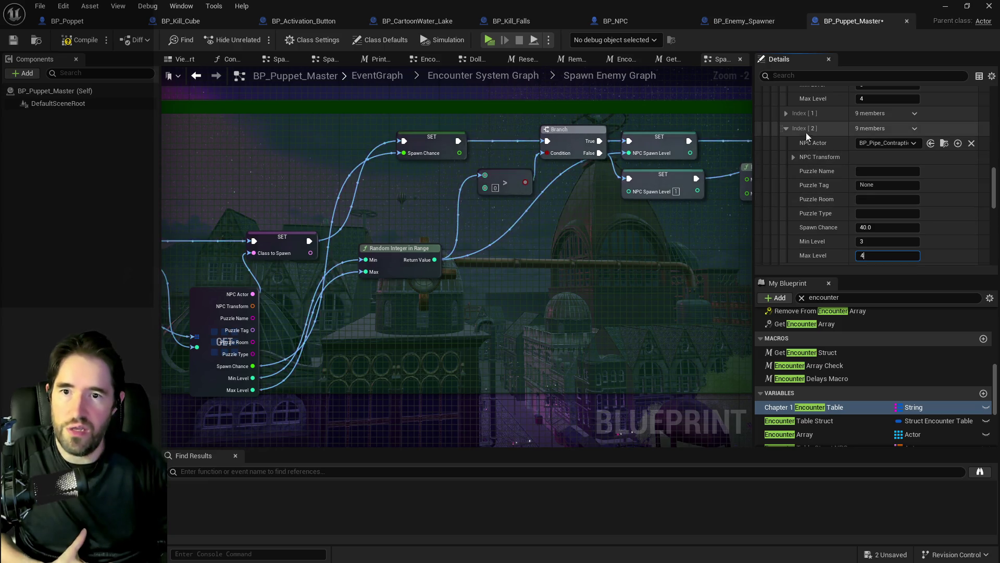
Set the Chapel's fourth spawn entry Min Level to 3.
click(786, 129)
scroll(789, 133, down, 2)
scroll(789, 135, up, 2)
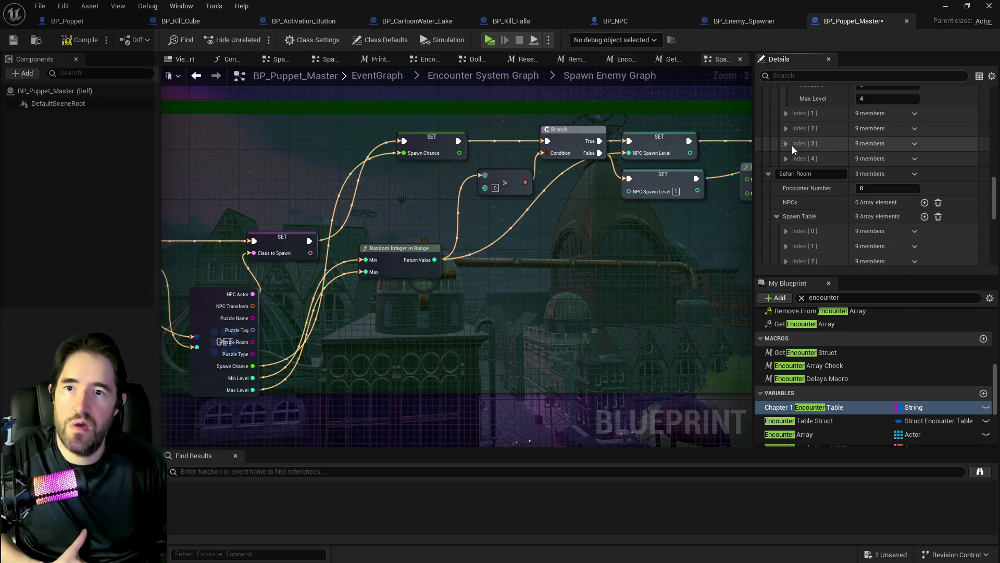
click(786, 144)
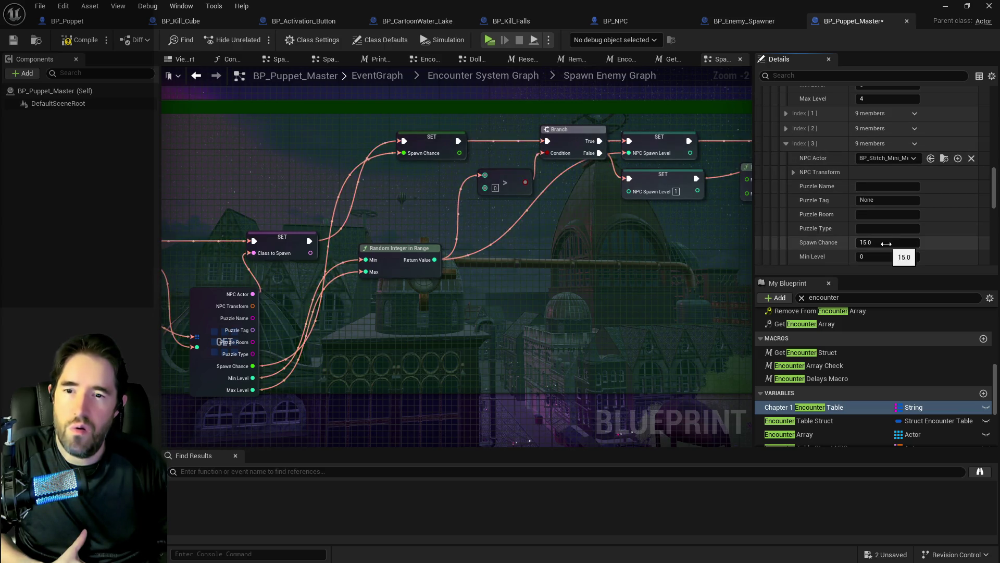
scroll(865, 219, down, 2)
drag(870, 208, 885, 214)
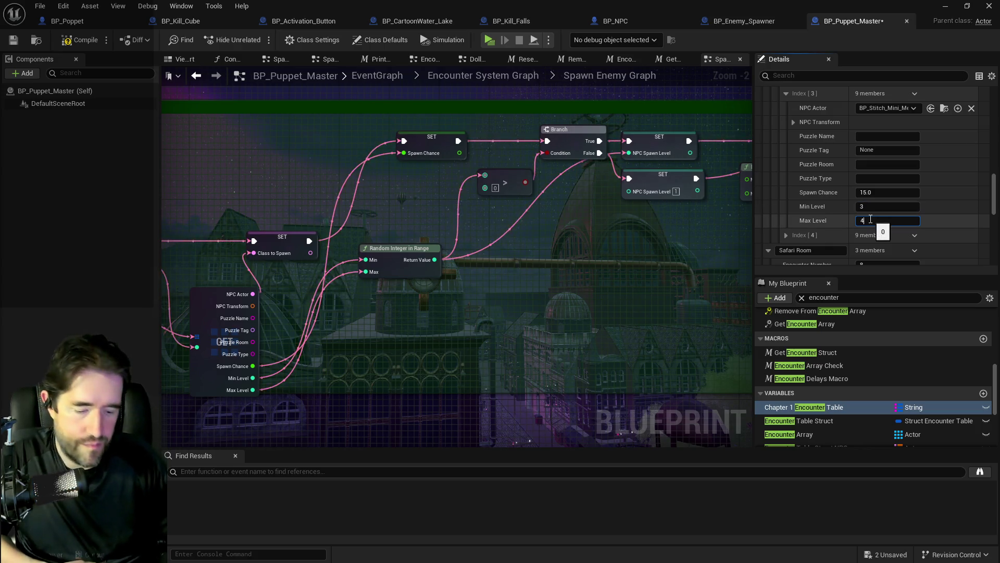
scroll(799, 137, up, 2)
click(785, 146)
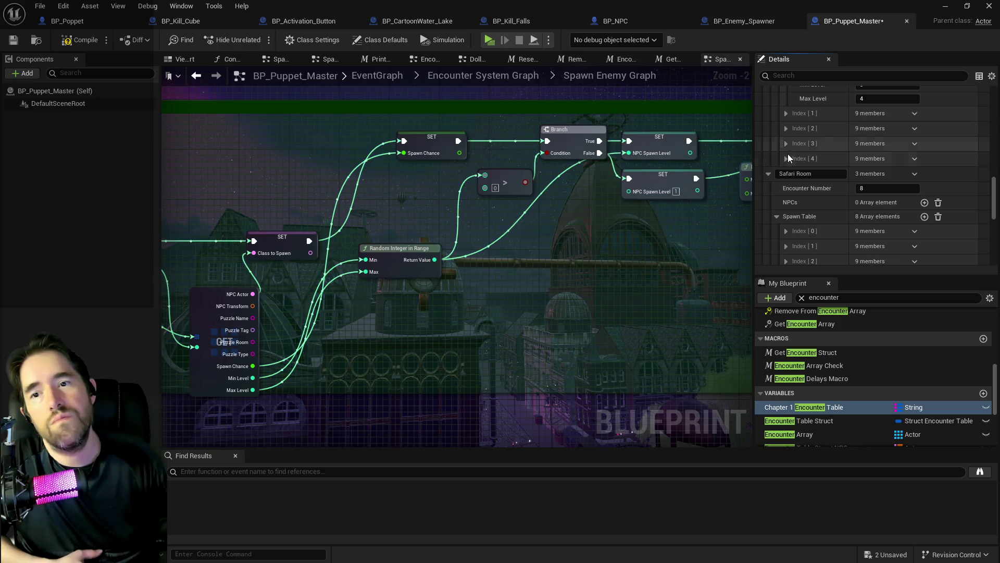
Give the Chapel's fifth spawn entry Min Level 3 and Max Level 4.
click(787, 157)
scroll(820, 182, down, 3)
click(875, 204)
text(3)
click(878, 219)
text(4)
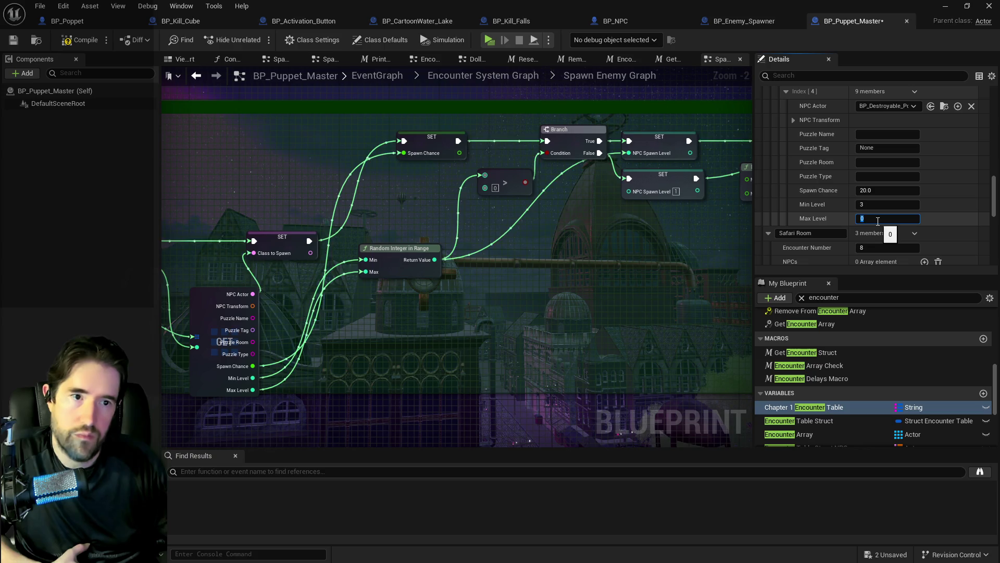
scroll(833, 194, up, 2)
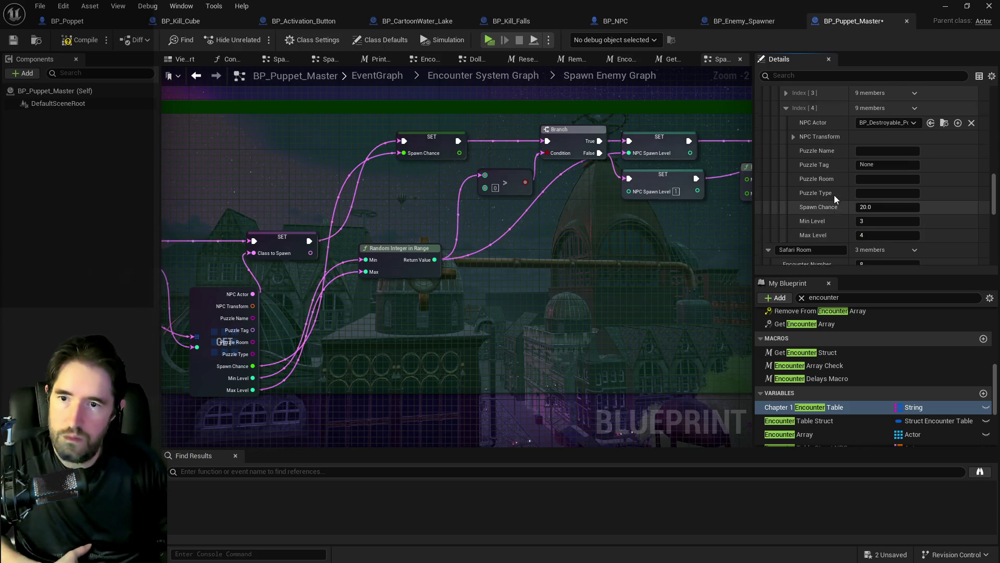
click(785, 142)
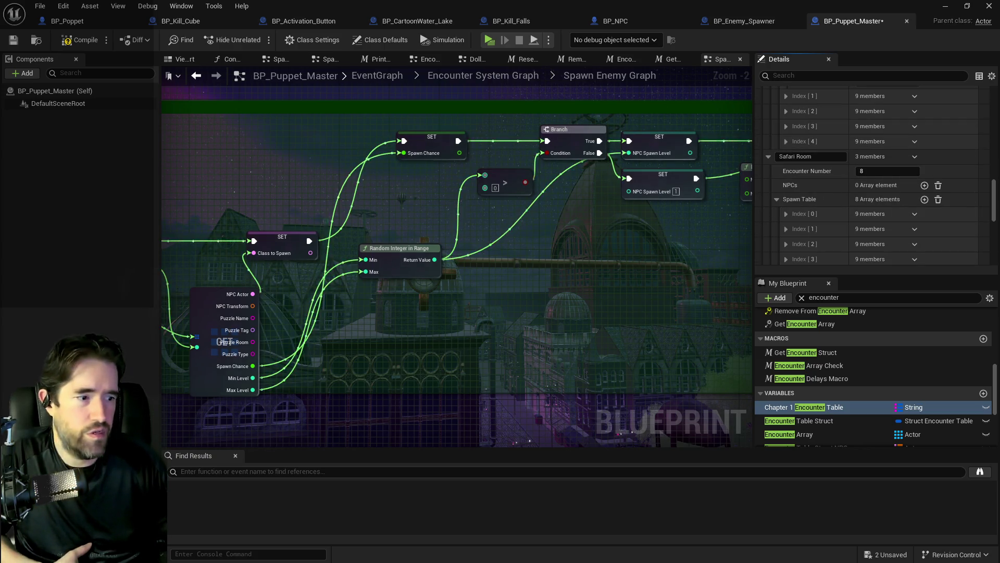
Recheck the Chapel entries' levels, then collapse them and the Chapel section.
scroll(786, 174, up, 1)
click(786, 174)
scroll(787, 176, down, 2)
scroll(789, 176, up, 5)
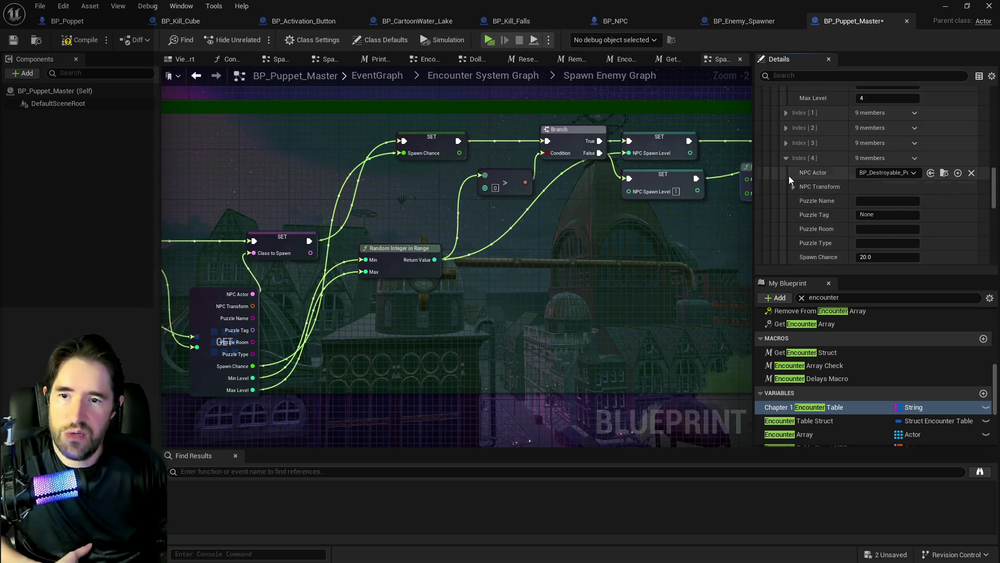
click(786, 137)
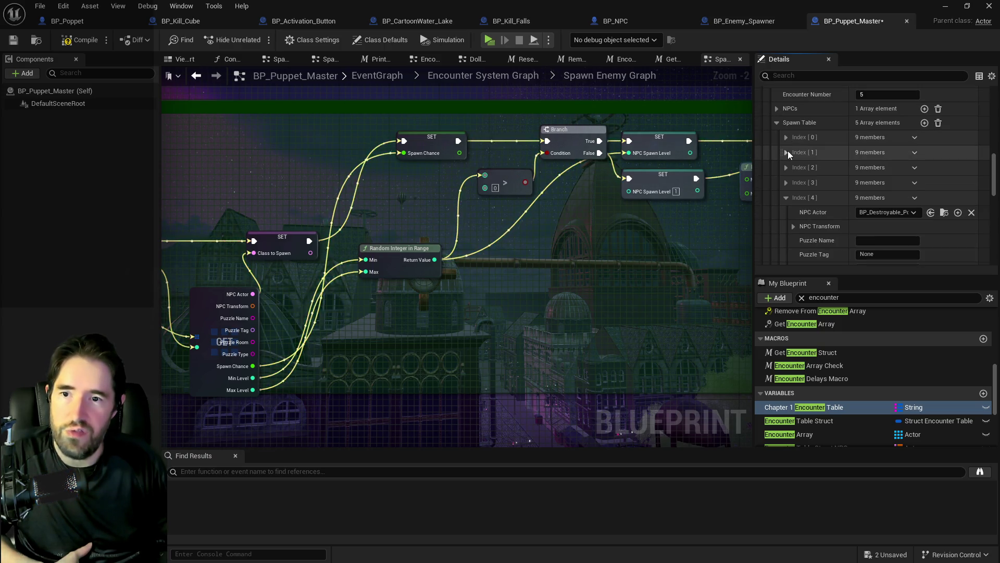
click(786, 152)
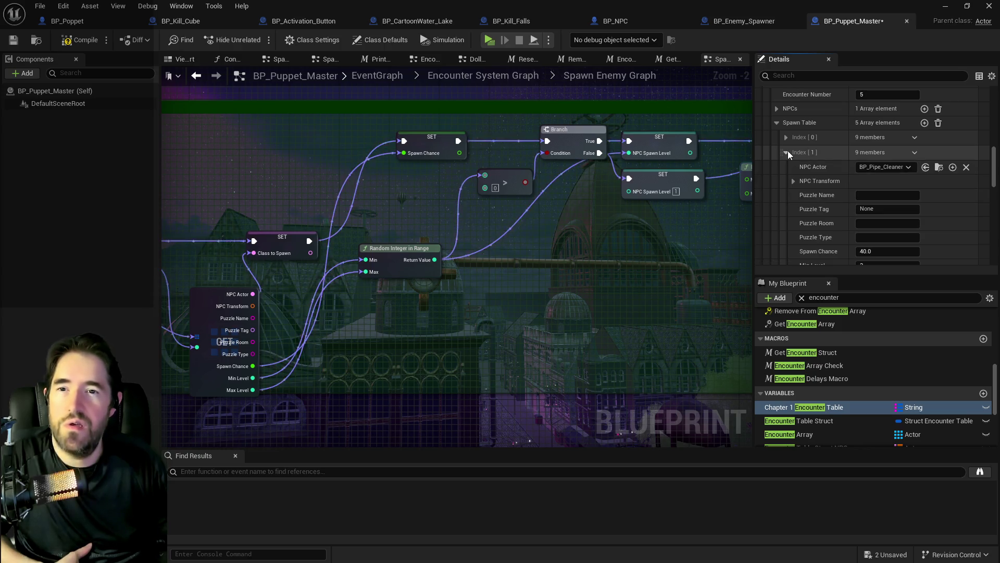
click(787, 152)
scroll(787, 151, up, 2)
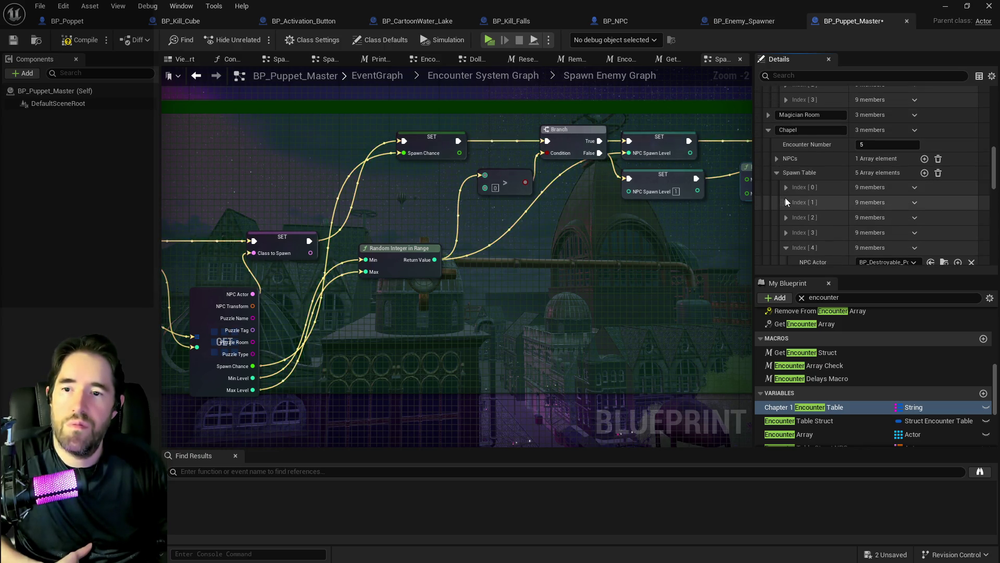
click(786, 201)
click(786, 202)
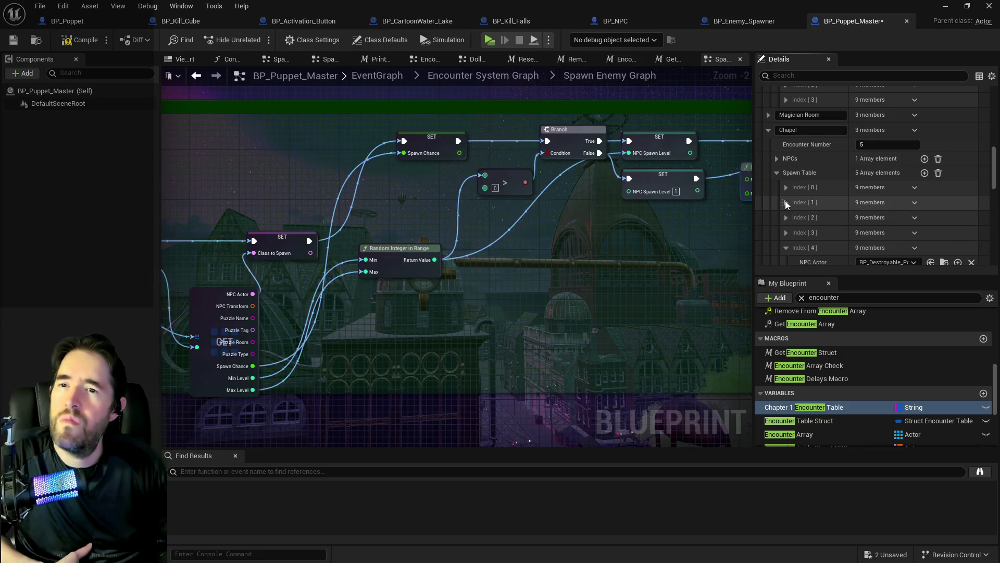
scroll(786, 201, down, 3)
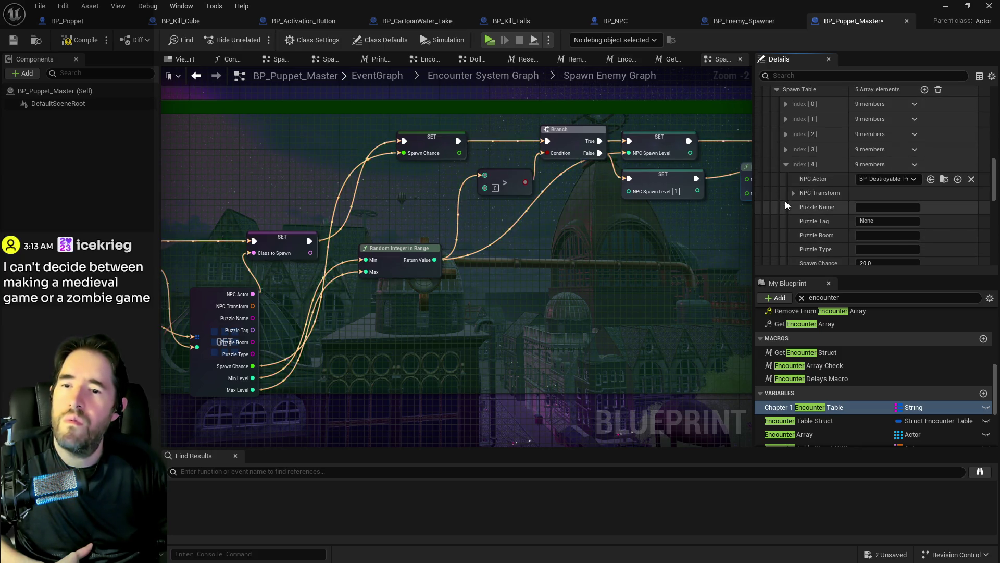
scroll(785, 201, up, 3)
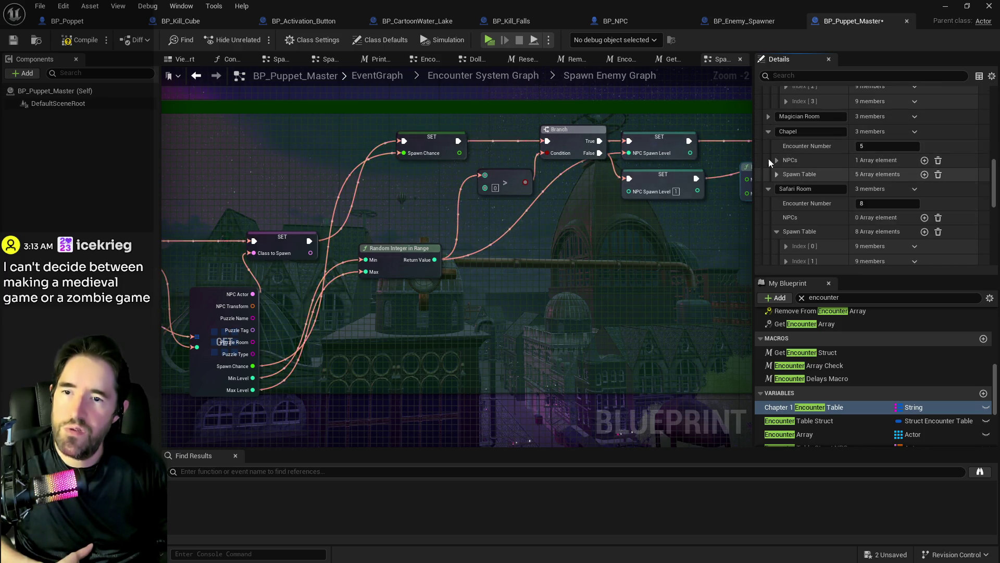
click(768, 132)
Confirm the Max Level on Safari Room spawn entry Index [2].
scroll(783, 189, down, 1)
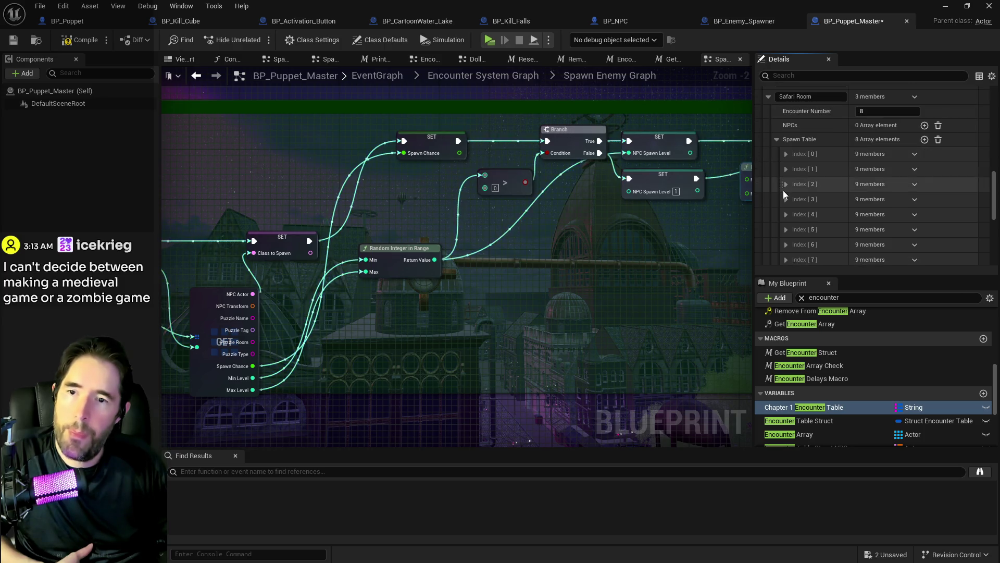
click(783, 188)
scroll(794, 192, down, 2)
scroll(794, 193, up, 1)
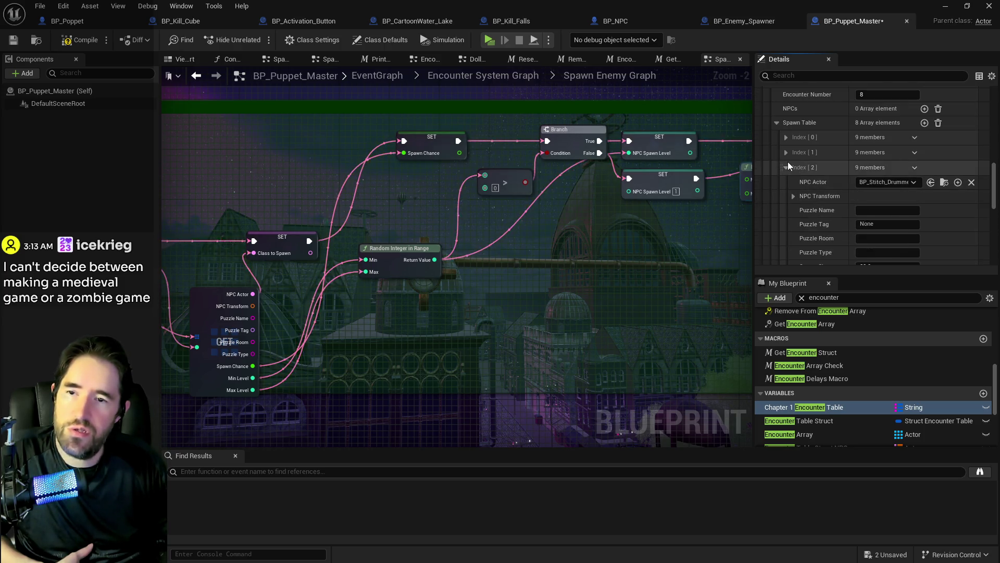
scroll(787, 198, down, 1)
scroll(792, 197, down, 2)
click(863, 194)
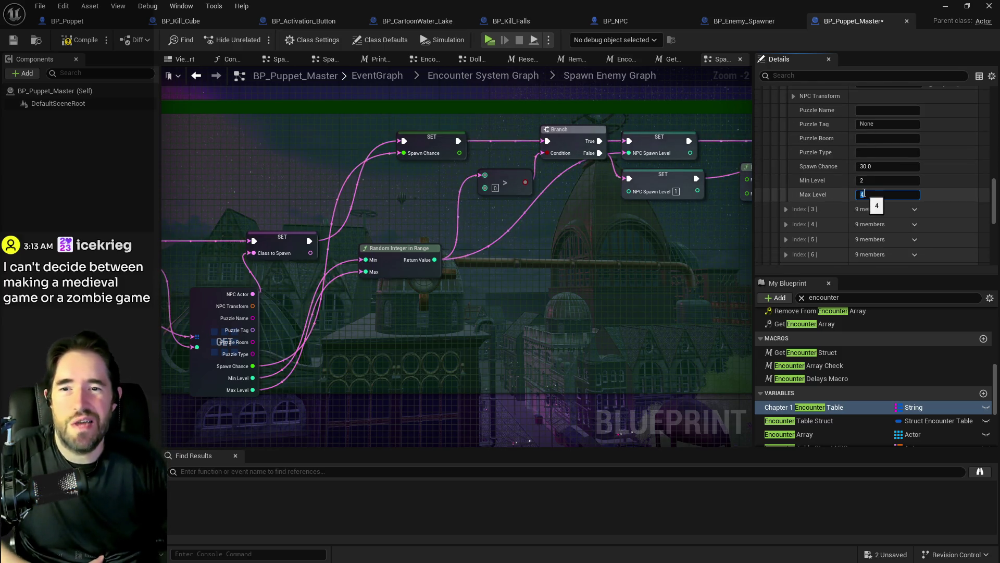
key(Return)
Set Max Level 3 on Safari Room entries Index [1] and Index [0].
scroll(818, 170, up, 2)
click(787, 153)
scroll(788, 155, down, 2)
click(885, 213)
text(3)
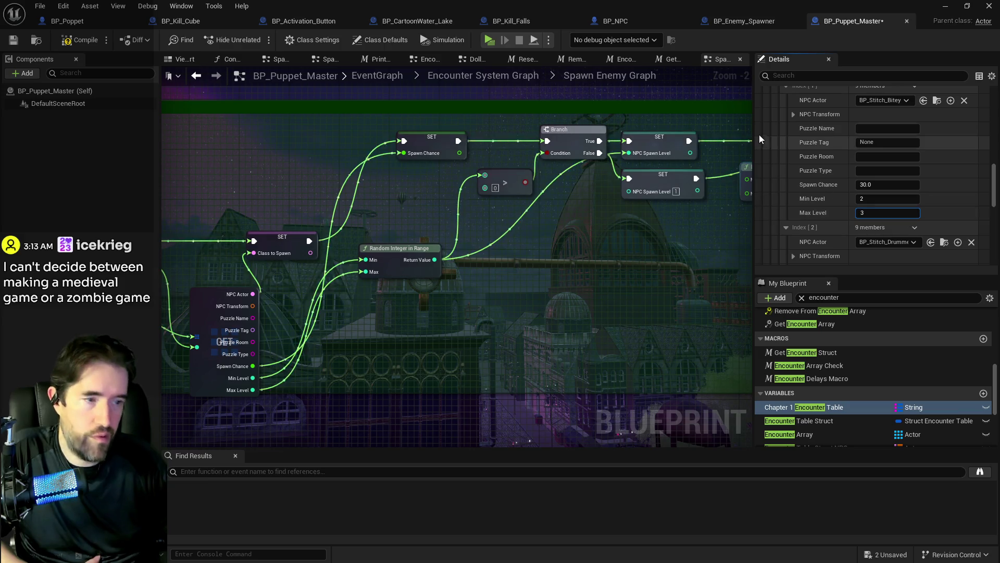
scroll(819, 155, up, 2)
click(786, 137)
scroll(814, 174, down, 2)
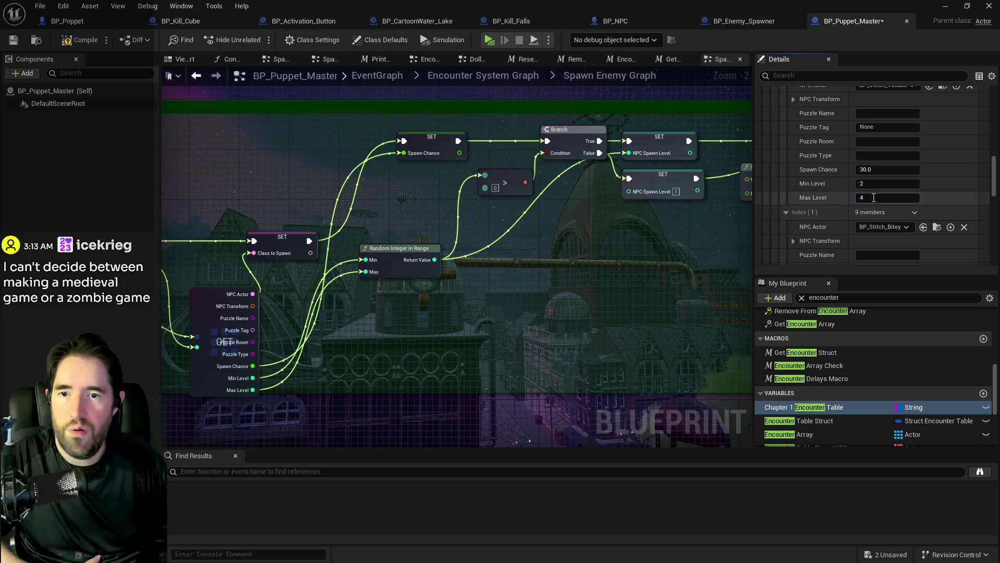
click(873, 198)
text(3)
Set Max Level 3 on Index [3] (BP_Annie_Belle) after collapsing Indexes [0]-[2].
scroll(808, 176, up, 2)
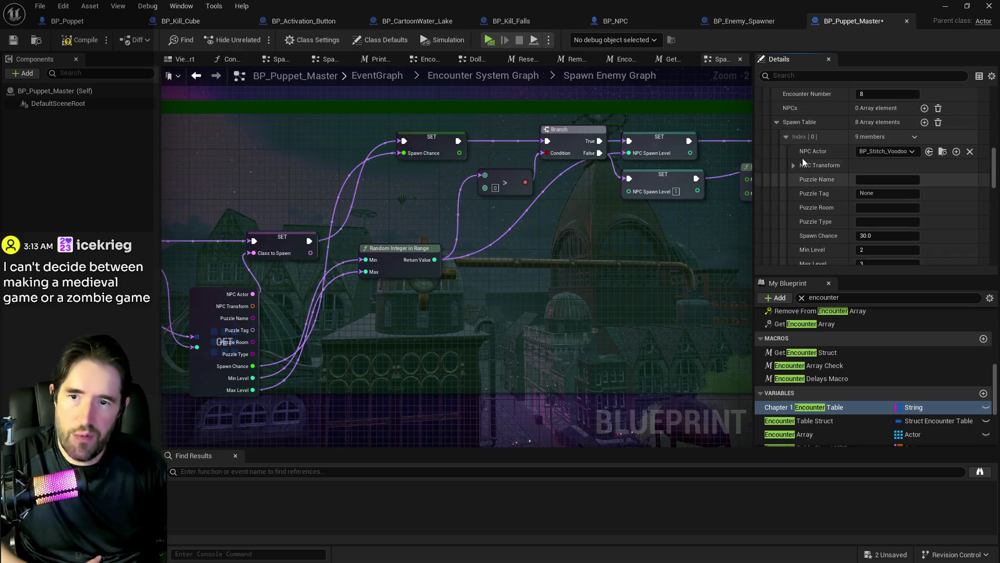
click(785, 137)
click(786, 151)
click(787, 166)
scroll(792, 180, down, 2)
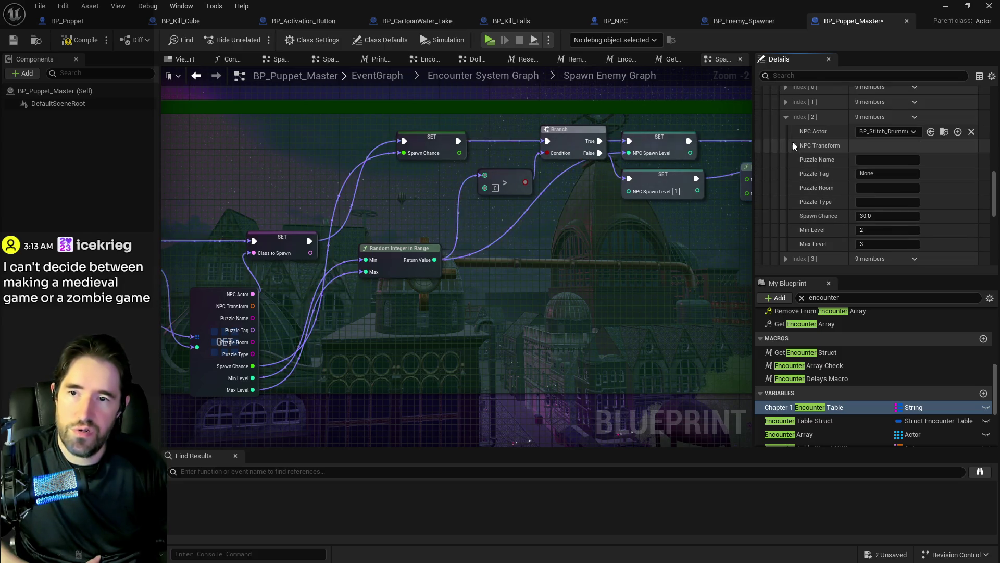
click(786, 117)
click(786, 132)
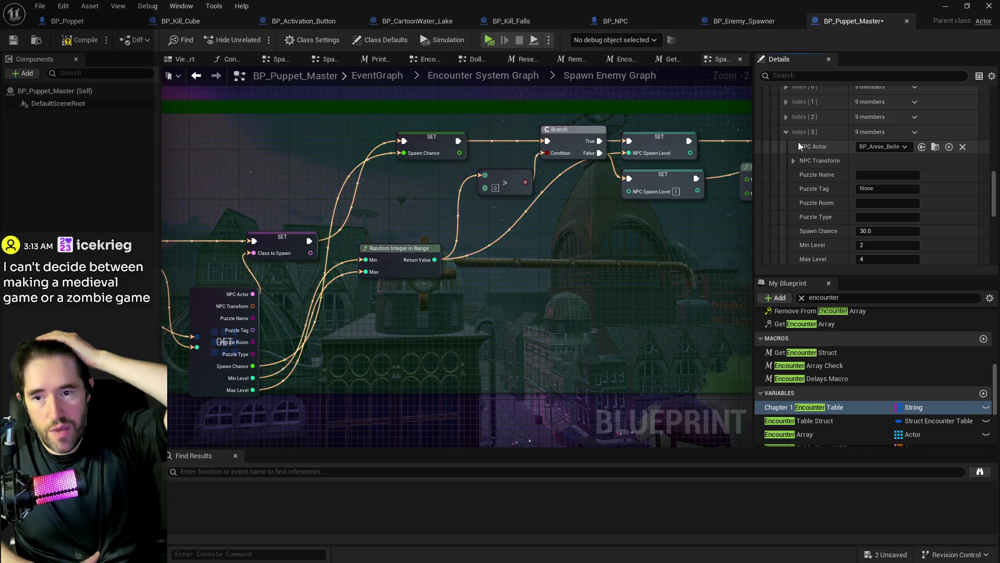
click(871, 258)
text(3)
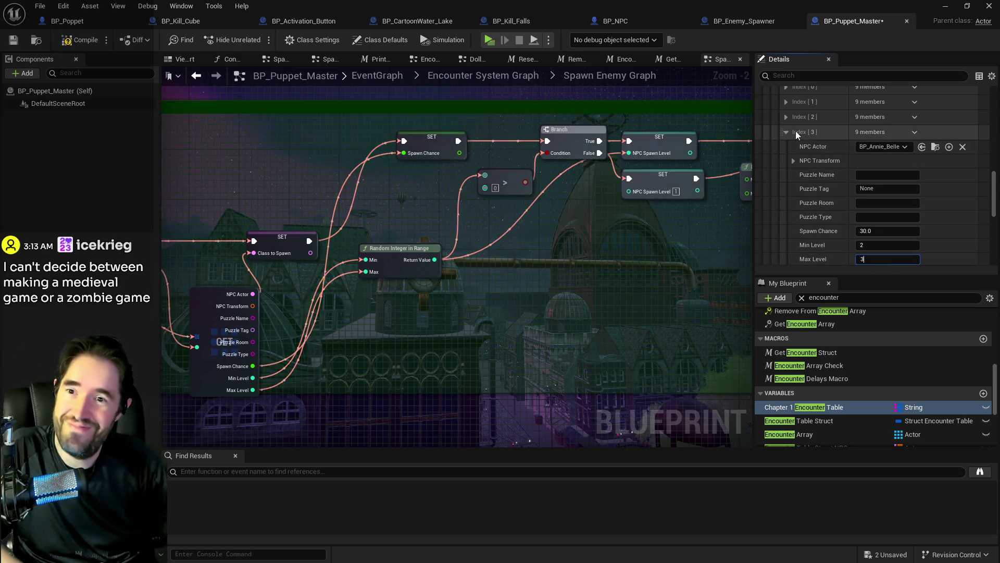
click(787, 132)
Give Index [4] (BP_Pipe_Contraption) Min Level 2 and Max Level 3.
click(787, 146)
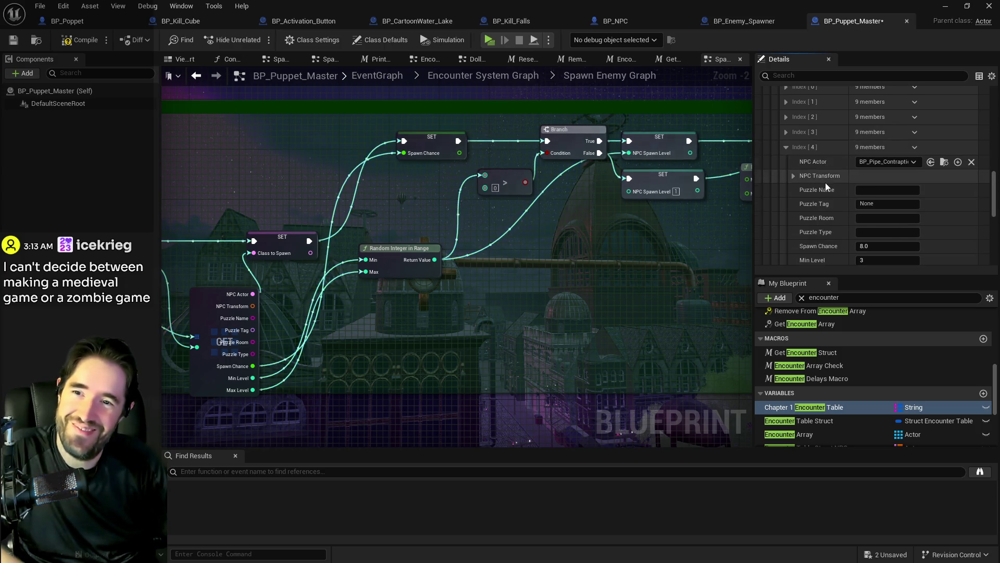
click(877, 260)
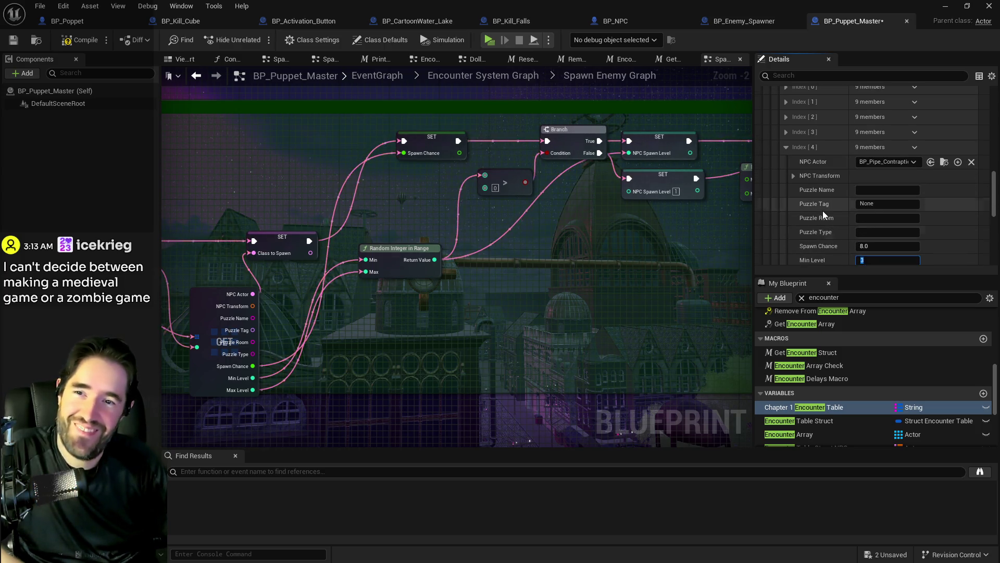
text(2)
scroll(822, 212, down, 1)
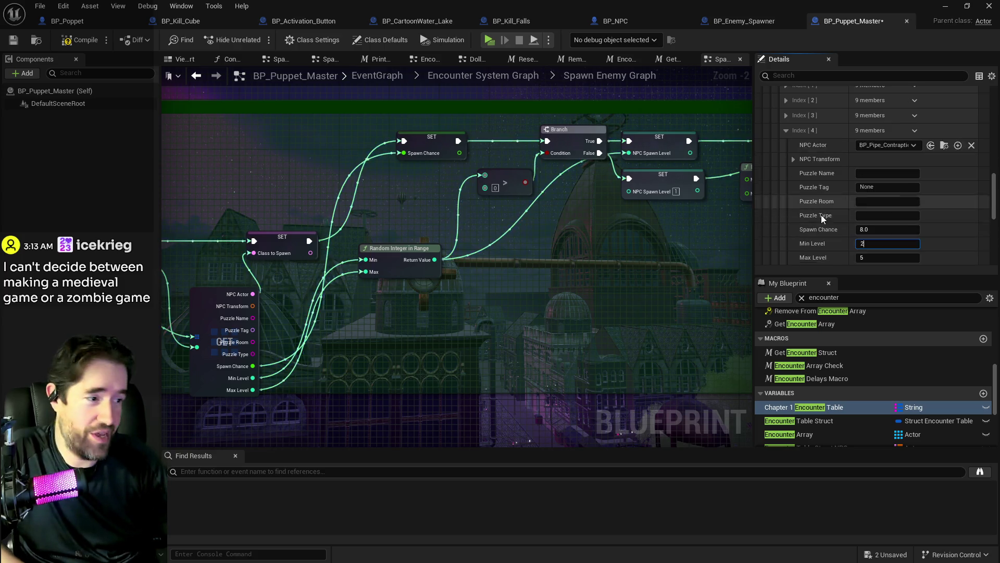
scroll(821, 214, down, 2)
click(863, 225)
text(3)
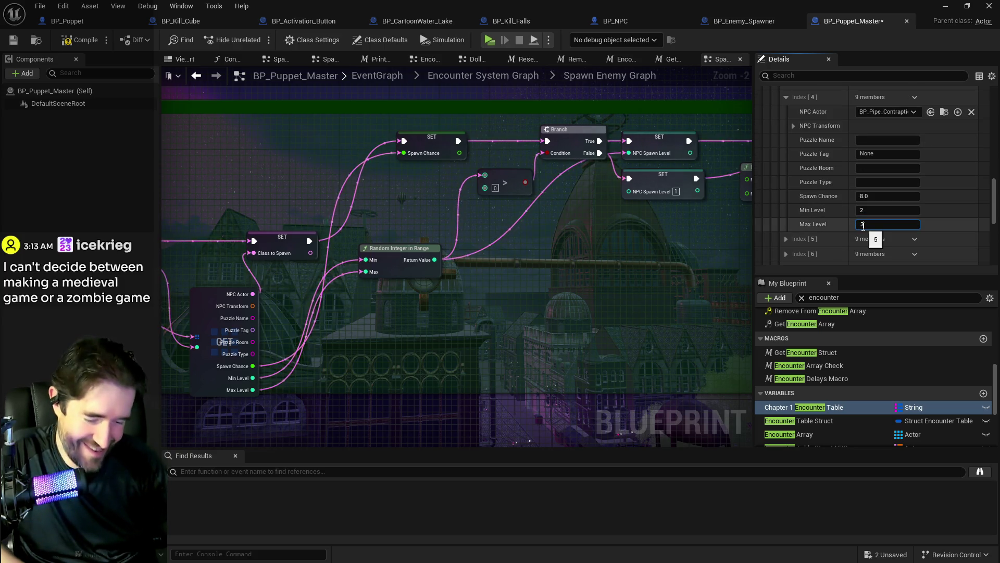
scroll(798, 141, up, 1)
click(786, 114)
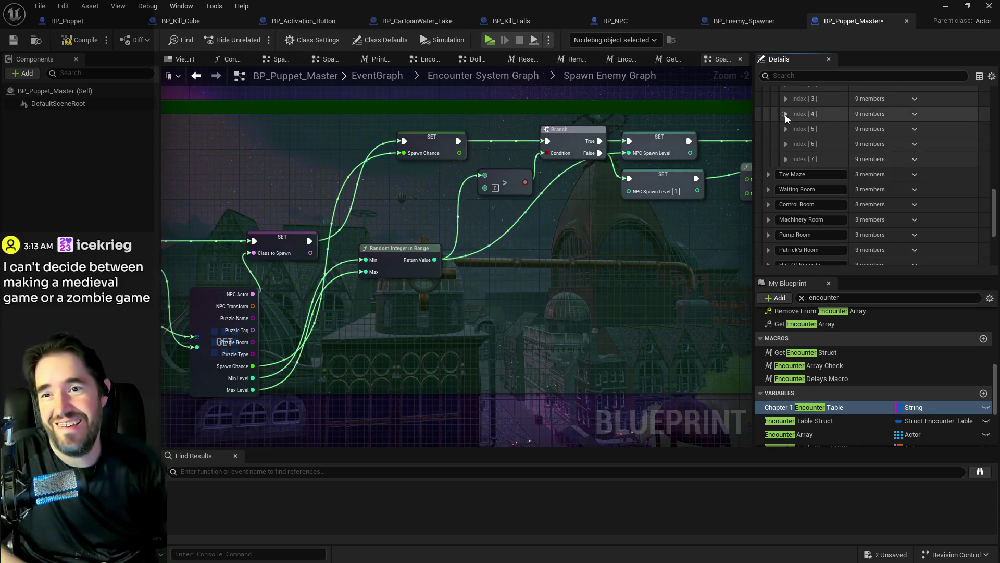
Give Safari Room spawn entry Index [5] Min Level 2 and Max Level 3.
click(788, 133)
scroll(823, 162, down, 1)
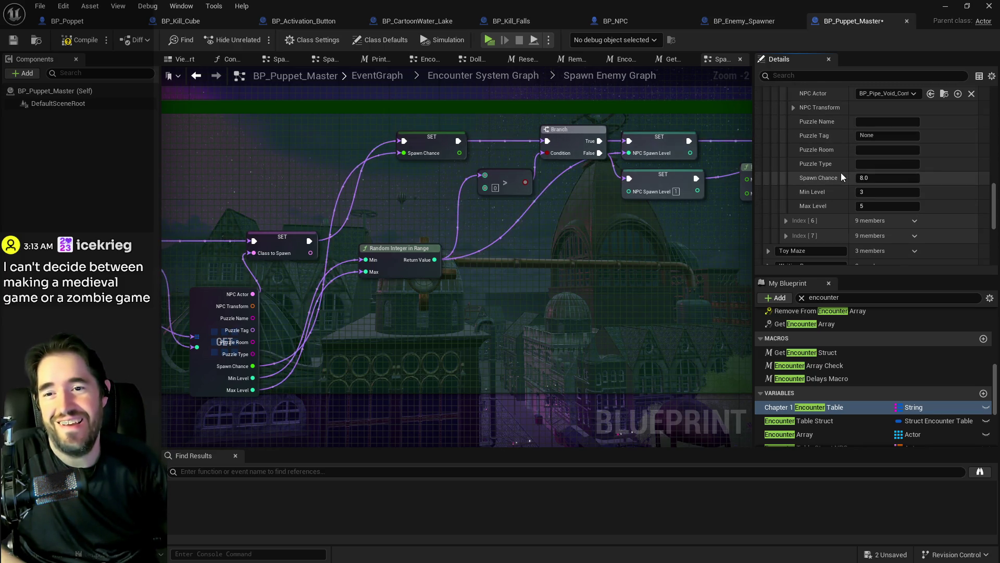
click(867, 191)
text(2)
click(878, 206)
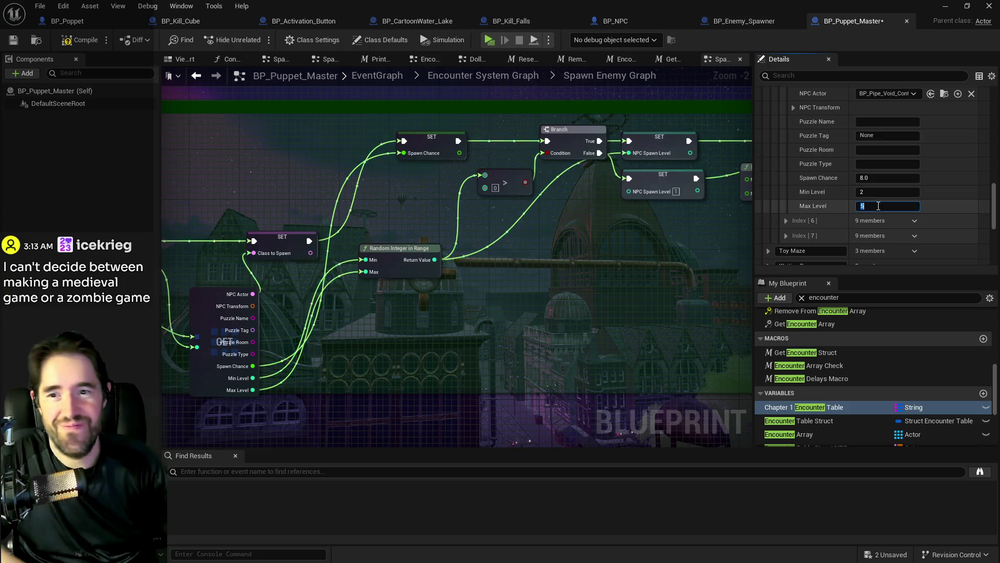
text(3)
scroll(808, 138, up, 1)
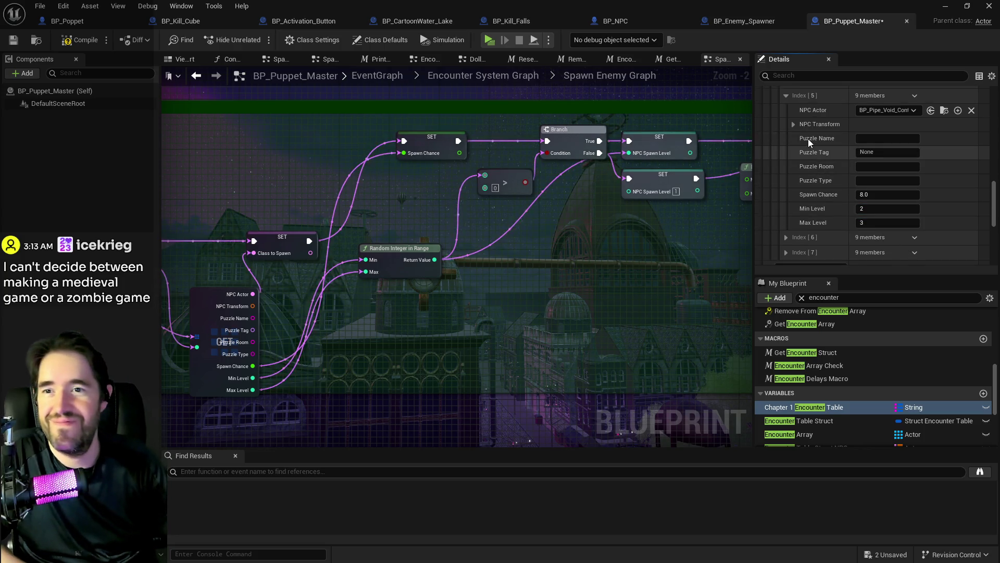
scroll(808, 139, up, 2)
Review Safari Room entries Index [6] and [7], then expand the Toy Maze encounter settings.
click(783, 130)
click(786, 143)
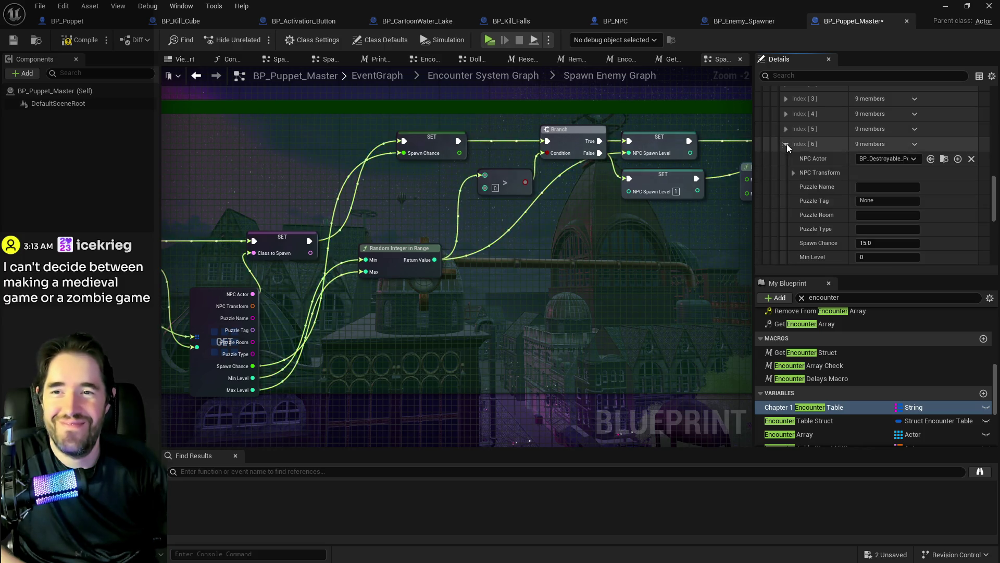
scroll(865, 209, down, 4)
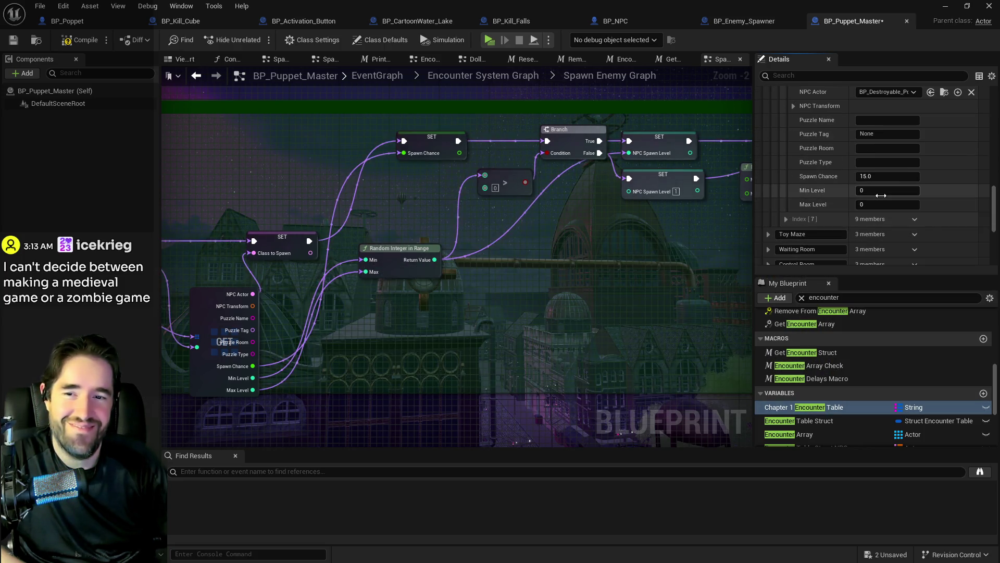
scroll(816, 167, up, 5)
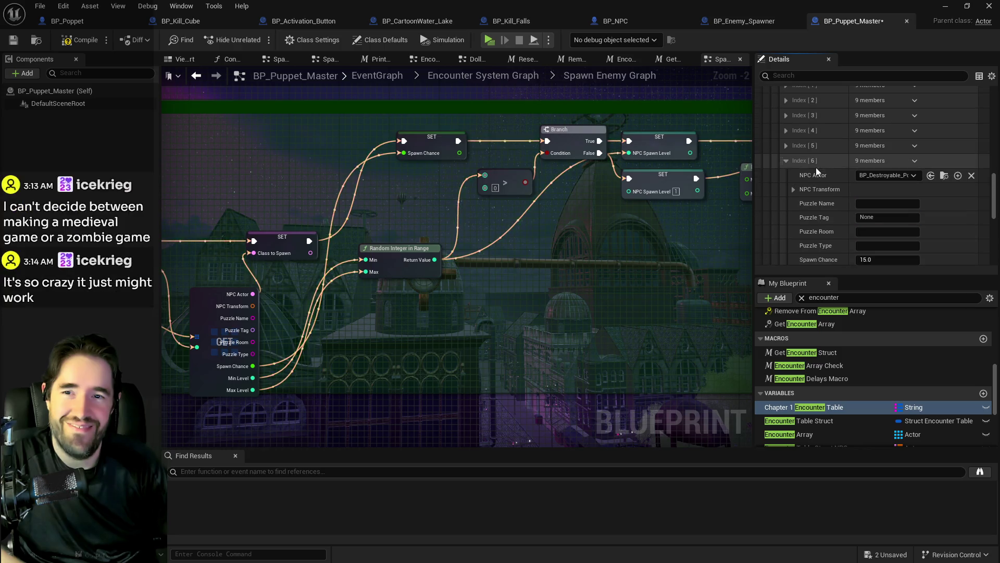
click(787, 161)
click(786, 176)
click(785, 176)
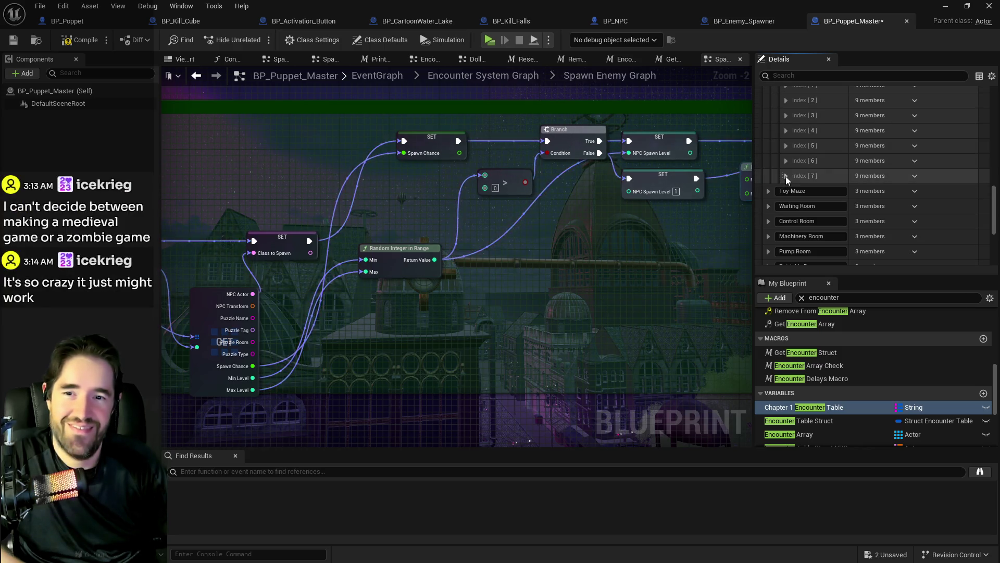
scroll(822, 172, up, 4)
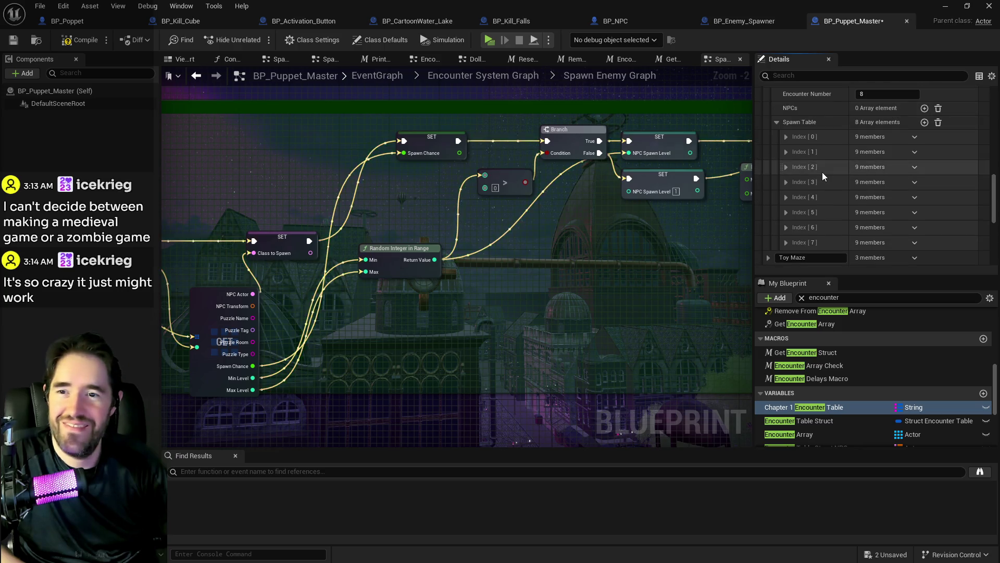
scroll(822, 171, down, 5)
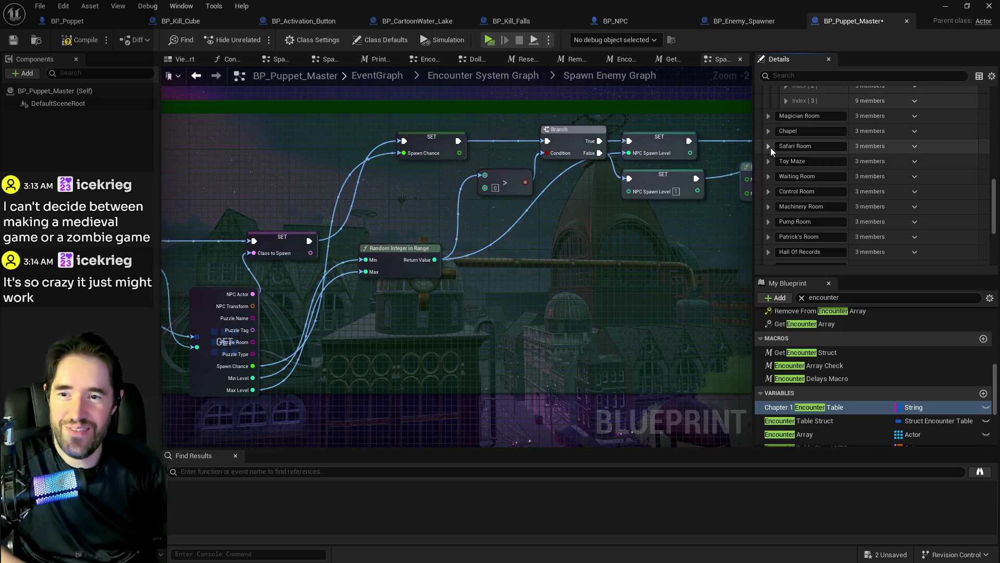
click(769, 161)
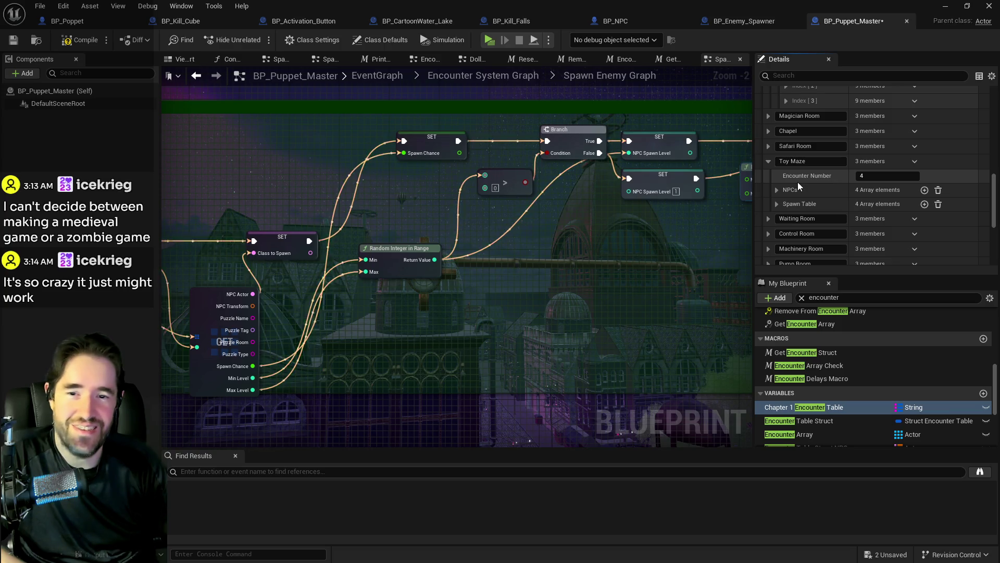
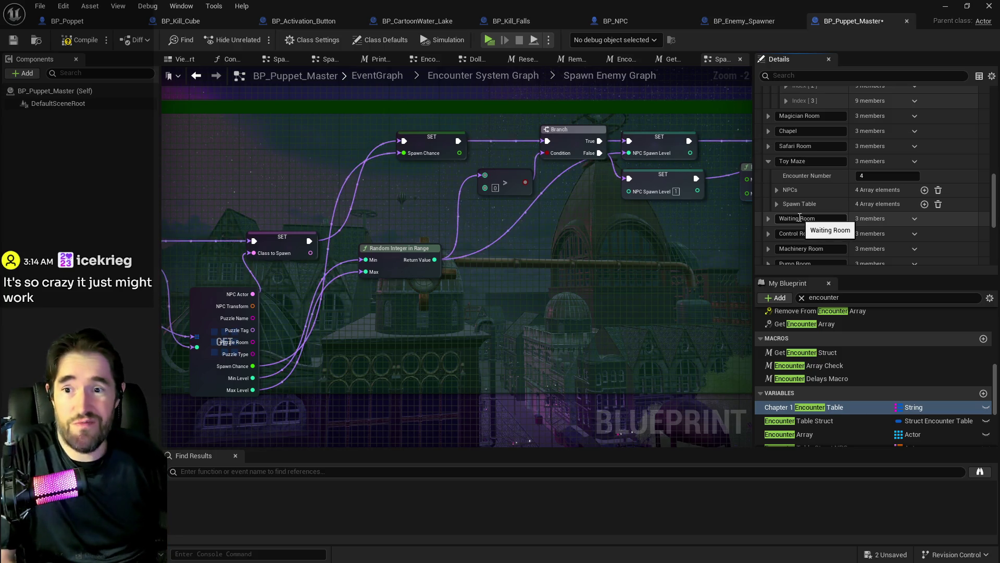
Expand the Toy Maze spawn table and give entry Index [0] Min Level 1 and Max Level 2.
click(777, 205)
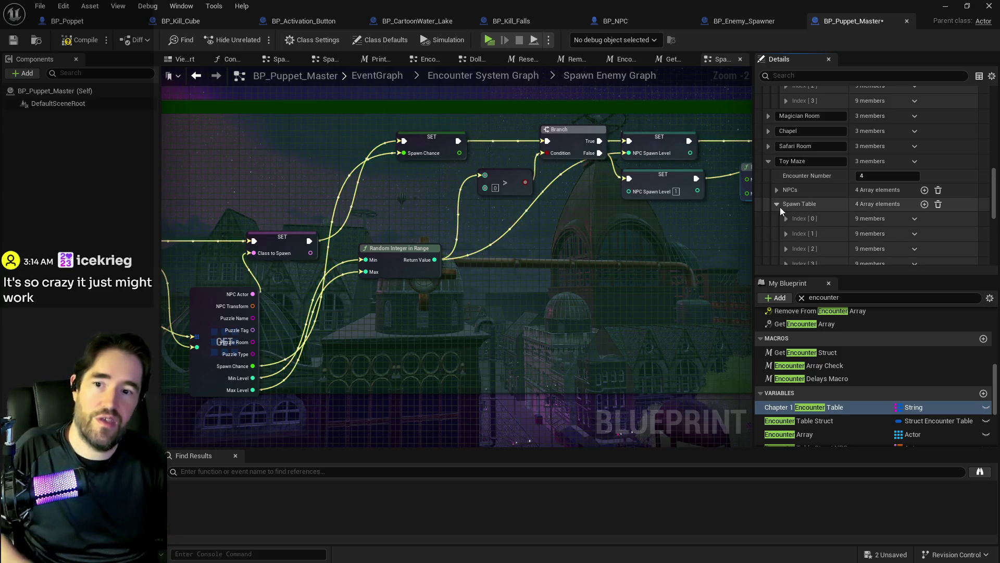
click(789, 215)
scroll(788, 214, down, 2)
scroll(797, 219, down, 5)
click(869, 166)
text(1)
click(872, 176)
text(2)
Set spawn entry Index [1] to Min Level 1 and Max Level 2.
click(788, 192)
scroll(797, 191, down, 2)
scroll(803, 193, down, 1)
click(867, 240)
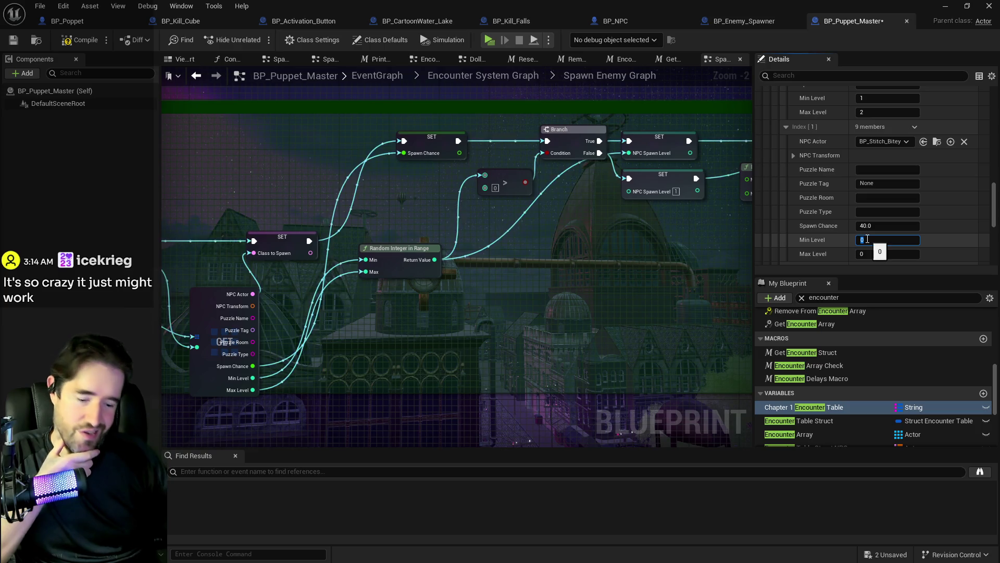
text(1)
click(871, 254)
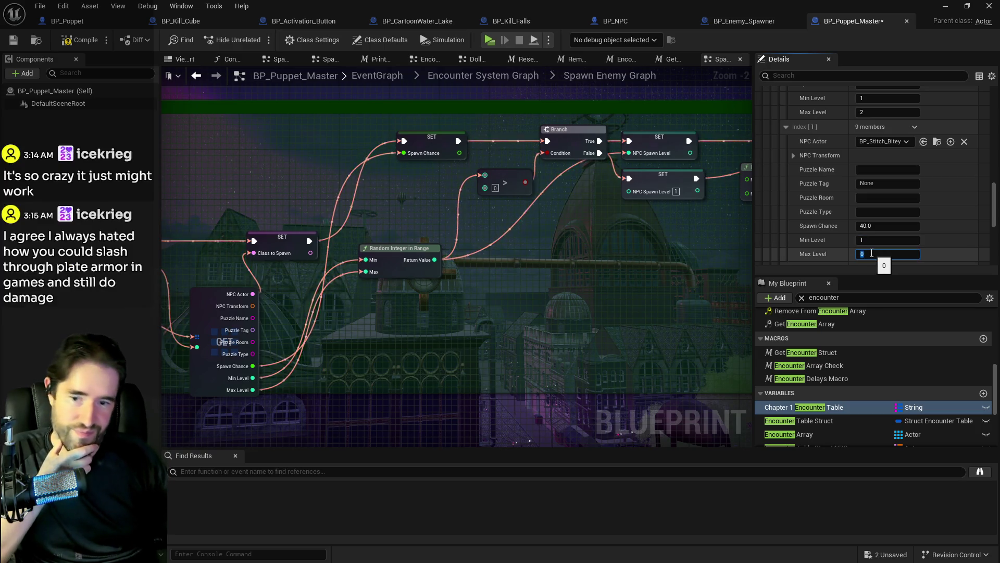
text(2)
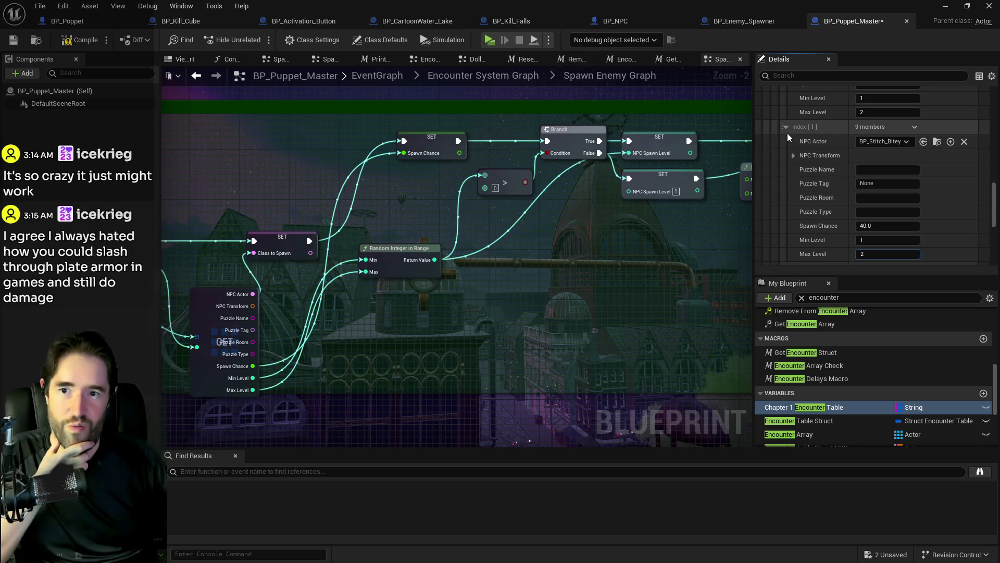
Set spawn entry Index [2] to Min Level 1 and Max Level 2.
click(787, 126)
click(786, 142)
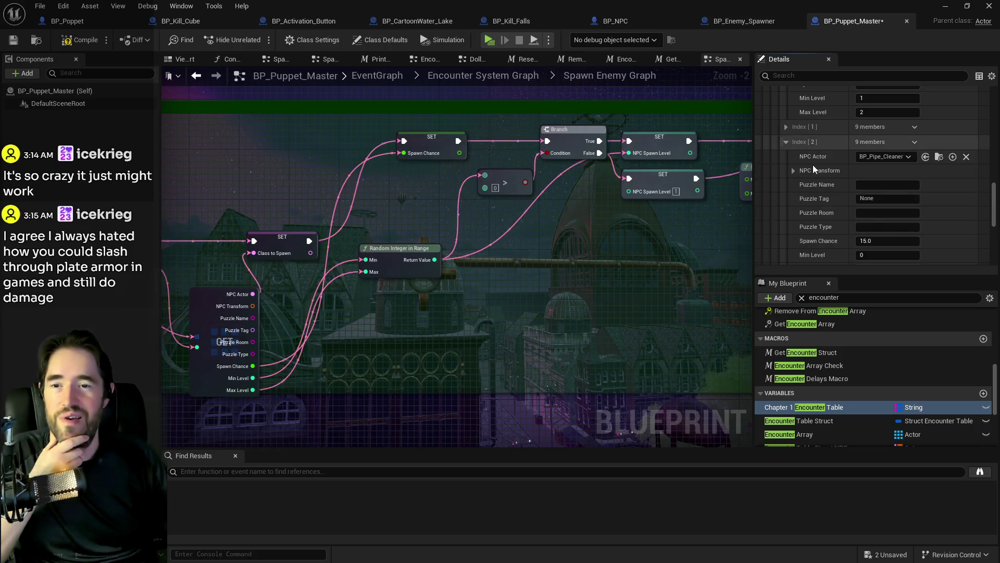
scroll(880, 211, down, 3)
click(871, 188)
text(1)
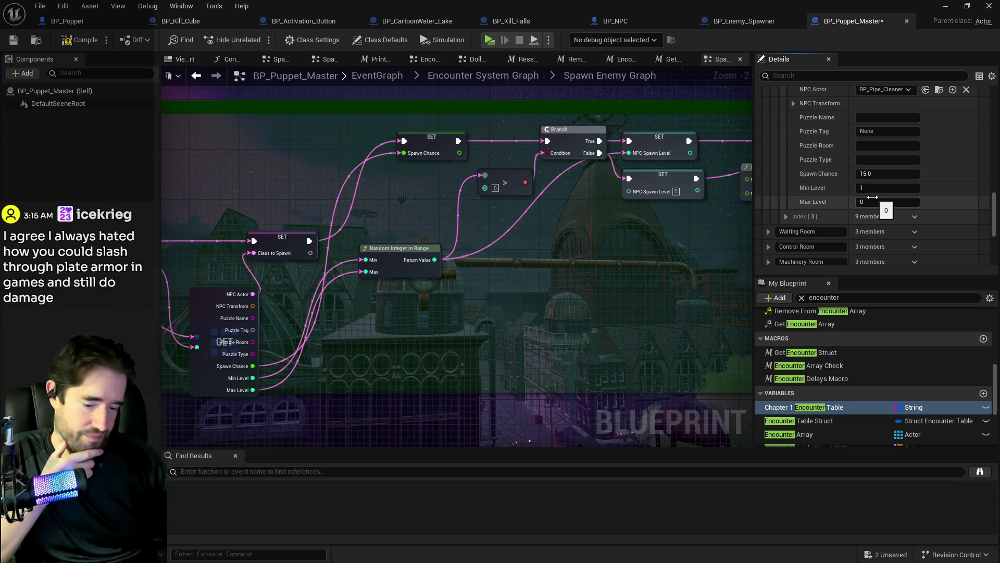
click(868, 199)
text(2)
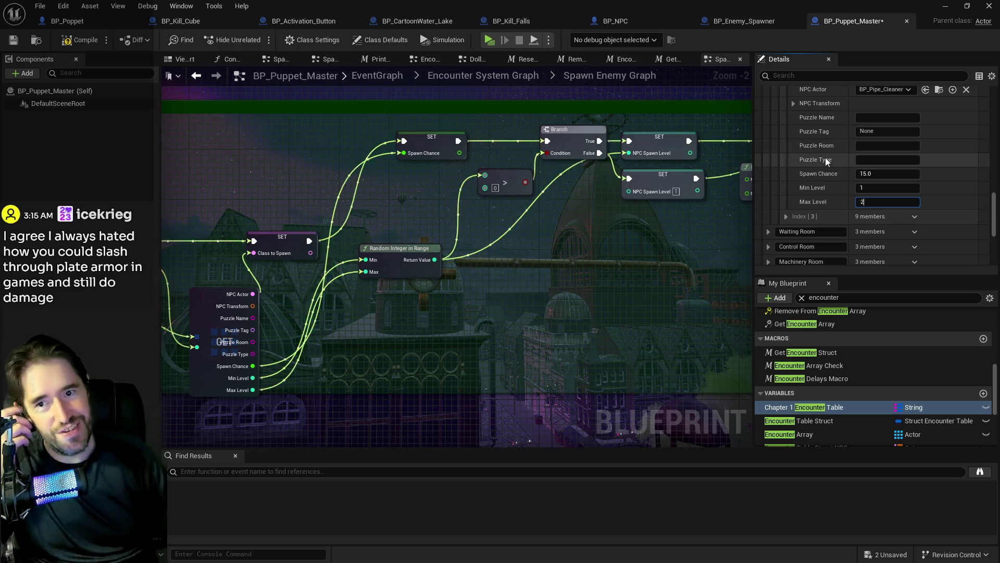
Raise the third Toy Maze spawn entry's Min Level to 2.
scroll(825, 158, up, 2)
scroll(825, 158, down, 1)
click(864, 206)
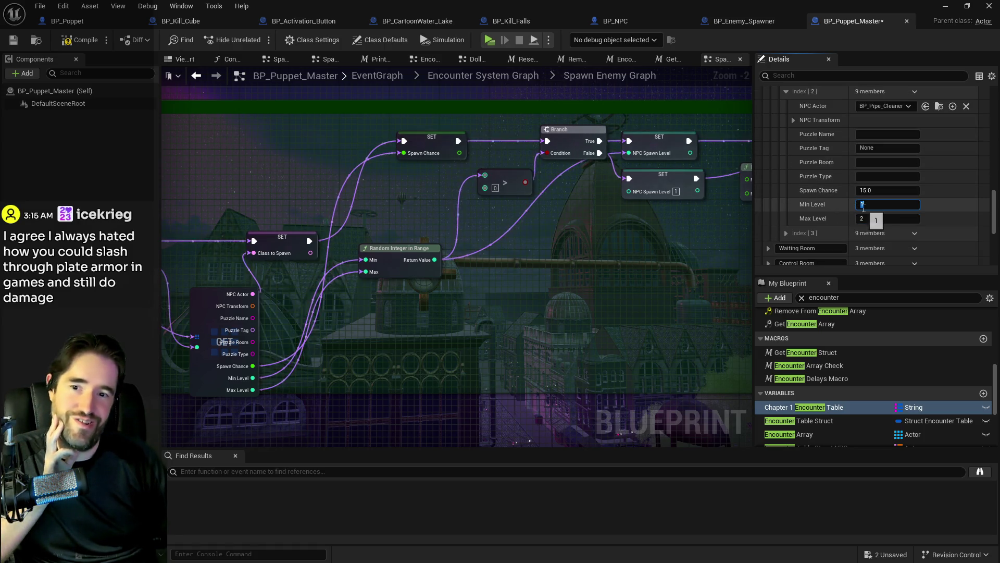
text(2)
key(Return)
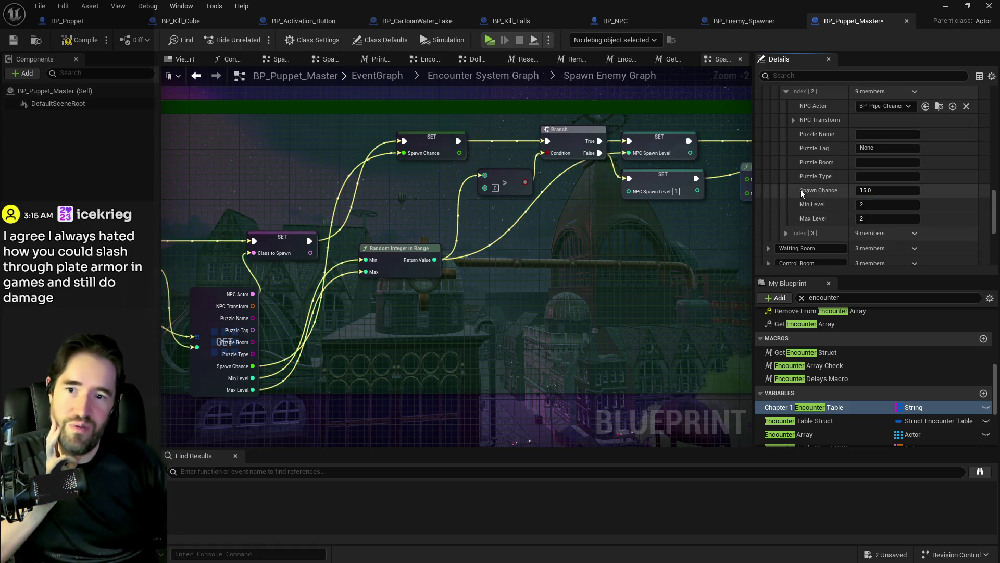
Return to the first entry's Min Level field and briefly toggle the Toy Maze NPCs list.
scroll(812, 189, up, 2)
scroll(812, 189, up, 5)
click(859, 164)
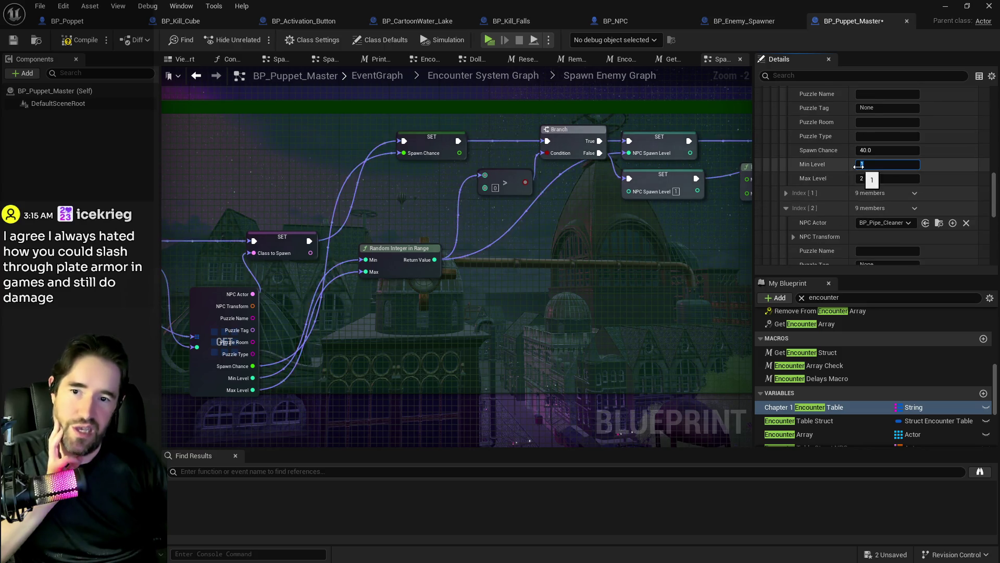
scroll(831, 164, up, 7)
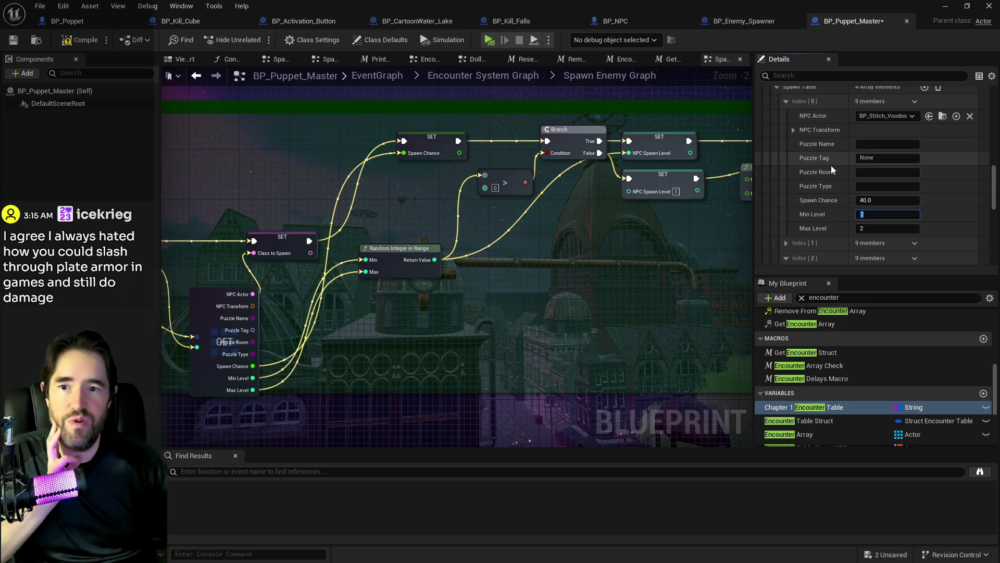
scroll(830, 166, up, 1)
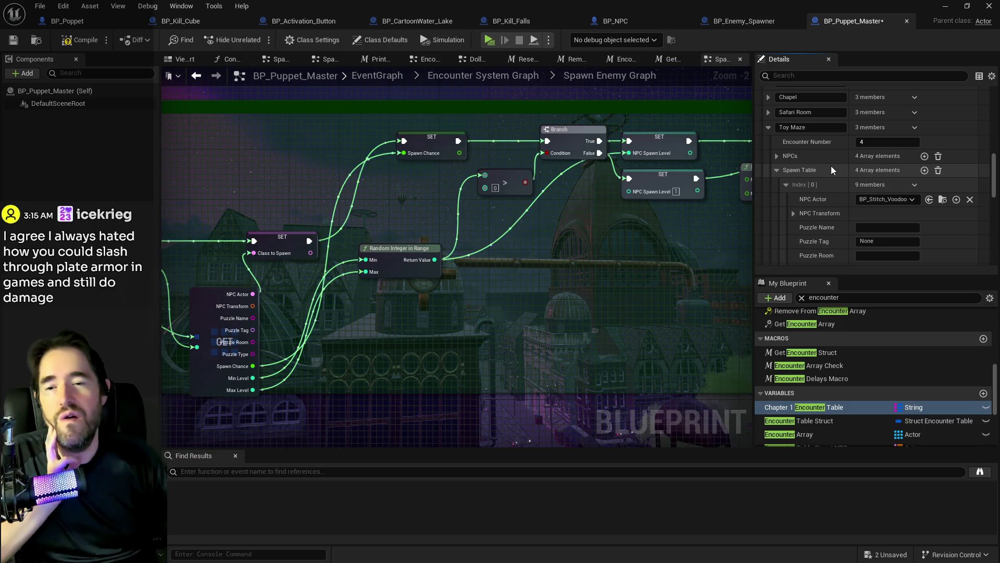
click(777, 156)
click(777, 156)
Review the Toy Maze spawn entries, checking the second and fourth entries' levels.
scroll(777, 154, down, 1)
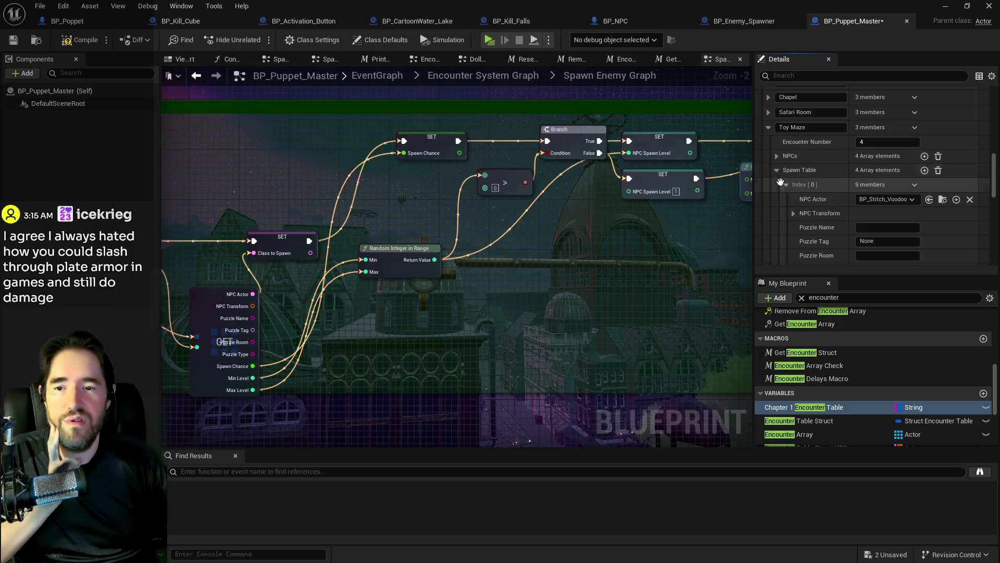
click(786, 168)
scroll(790, 173, down, 3)
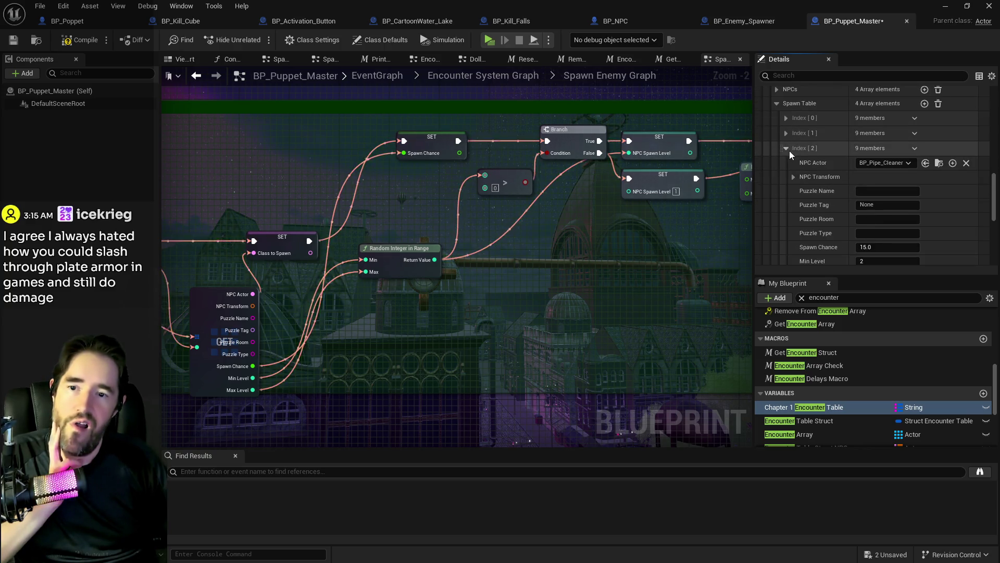
click(788, 137)
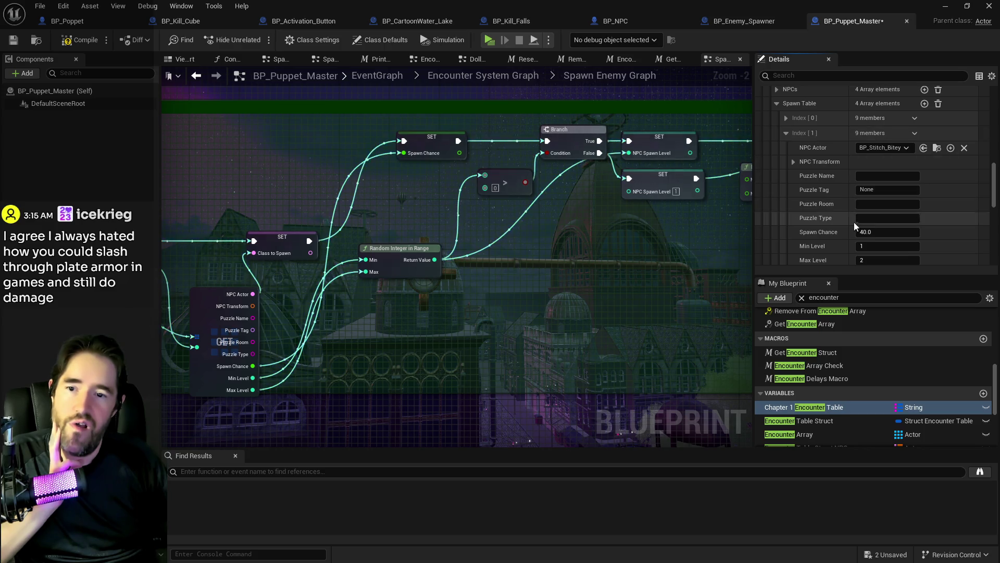
click(867, 246)
click(786, 133)
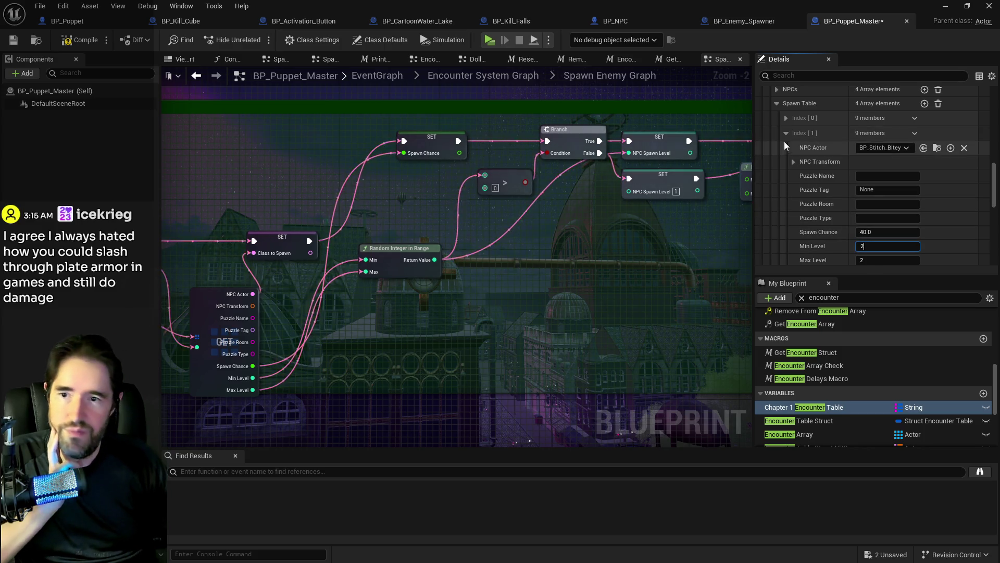
scroll(797, 151, down, 2)
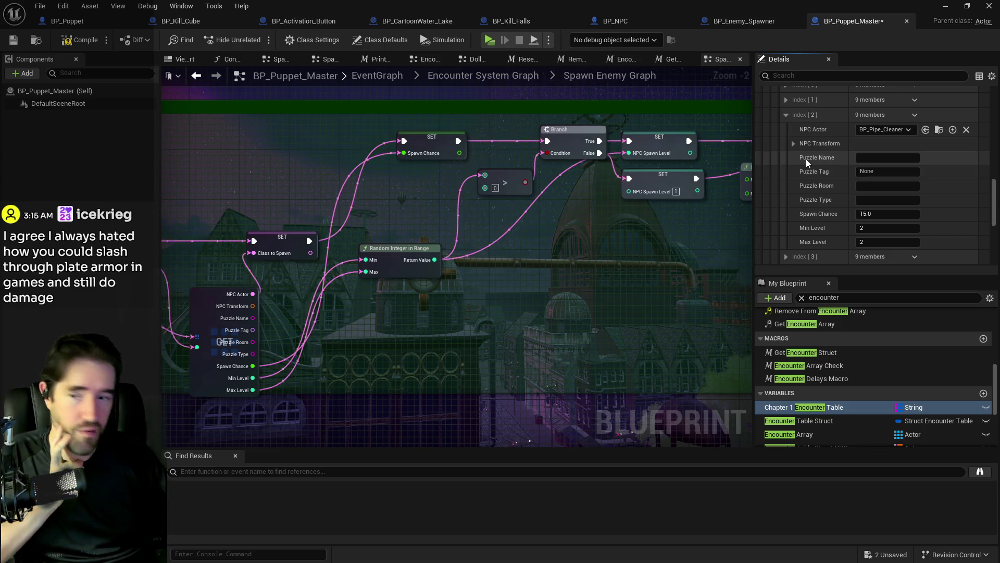
scroll(817, 169, down, 1)
click(787, 240)
scroll(841, 213, down, 4)
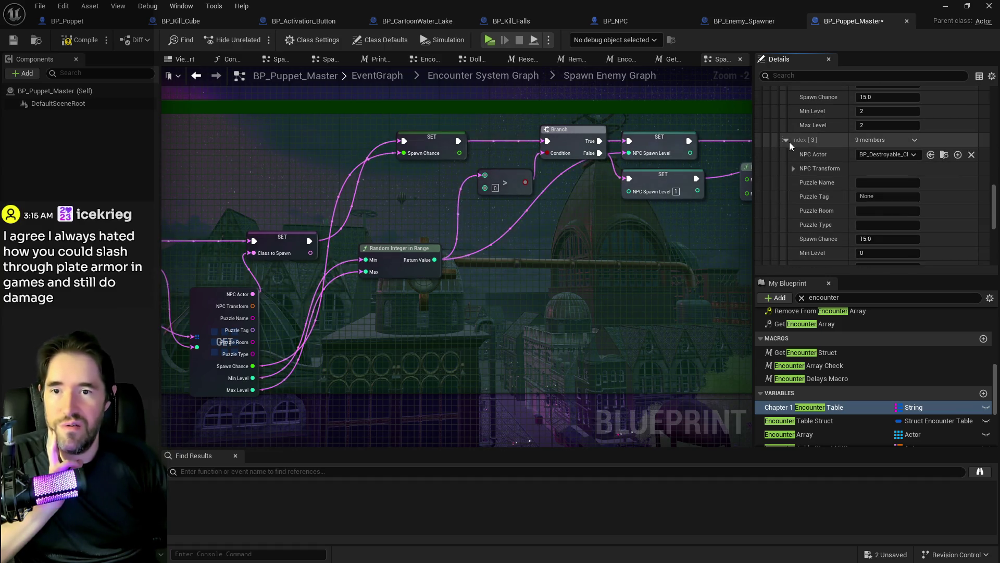
scroll(789, 141, up, 8)
Collapse Toy Maze and expand the Waiting Room encounter settings.
click(768, 111)
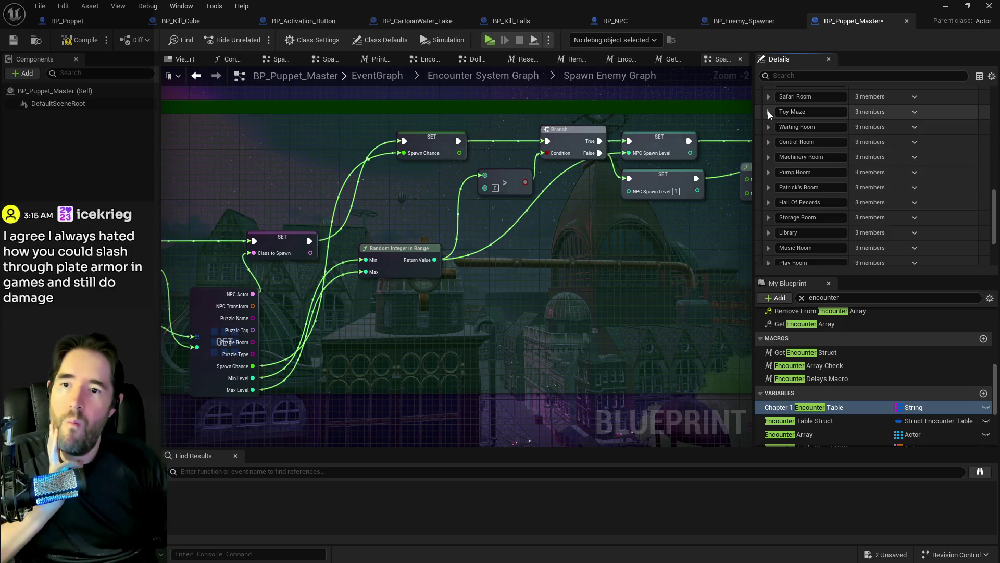
click(768, 127)
scroll(807, 136, up, 1)
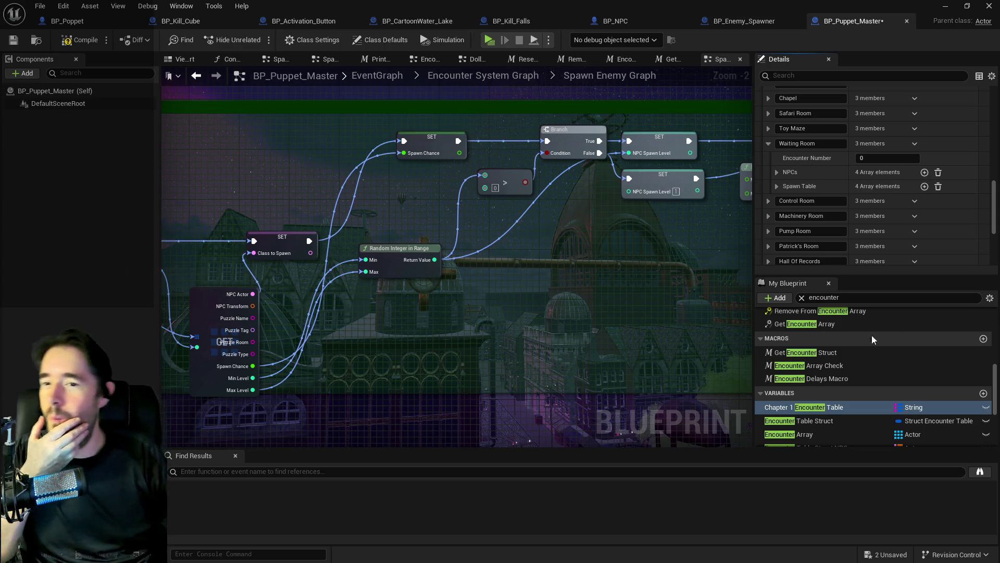
scroll(889, 220, up, 3)
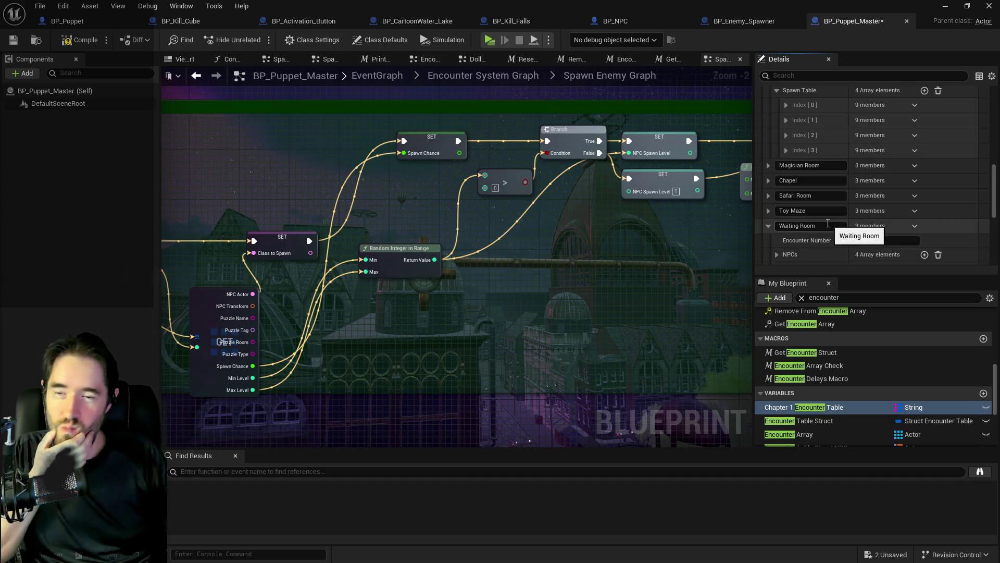
Expand the Waiting Room spawn table and set entry Index [0] to Min Level 3 and Max Level 3.
scroll(854, 241, down, 2)
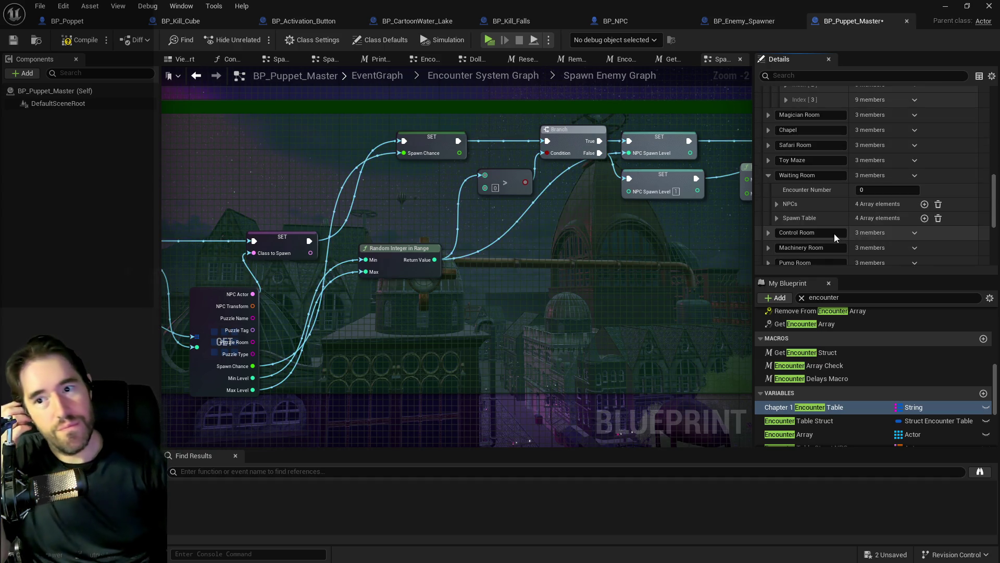
click(777, 219)
scroll(787, 223, down, 3)
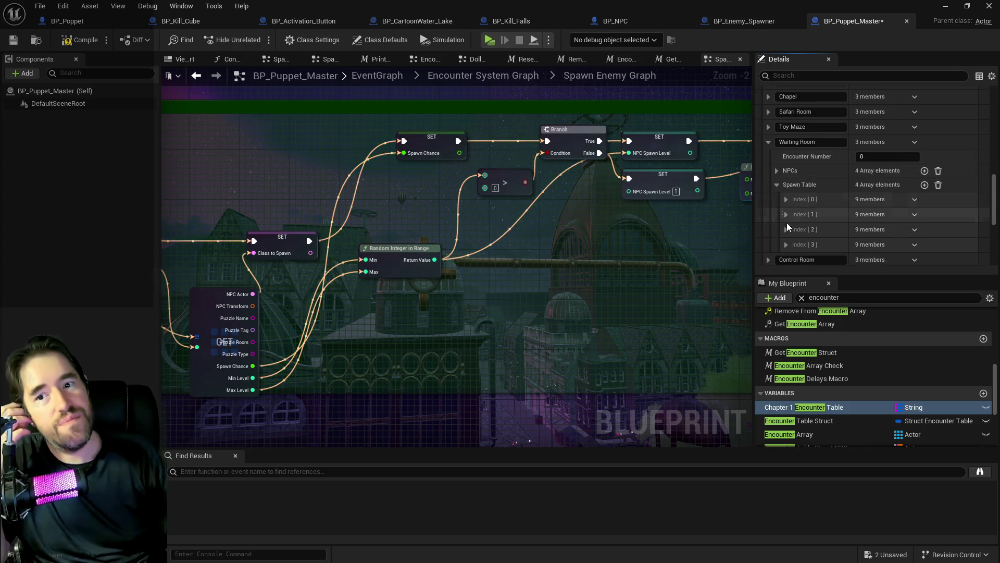
click(787, 167)
scroll(815, 195, down, 3)
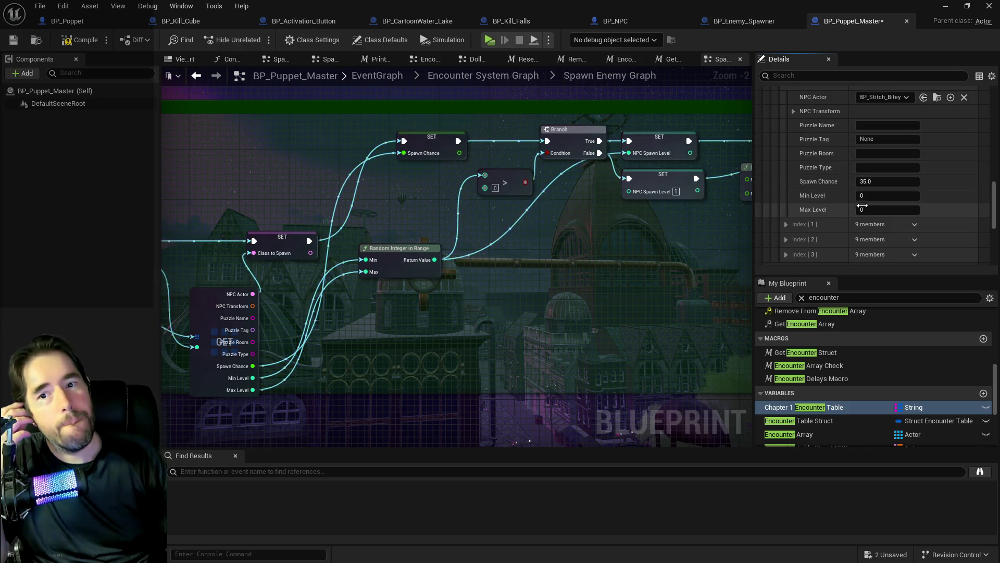
scroll(872, 200, down, 2)
click(871, 196)
text(3)
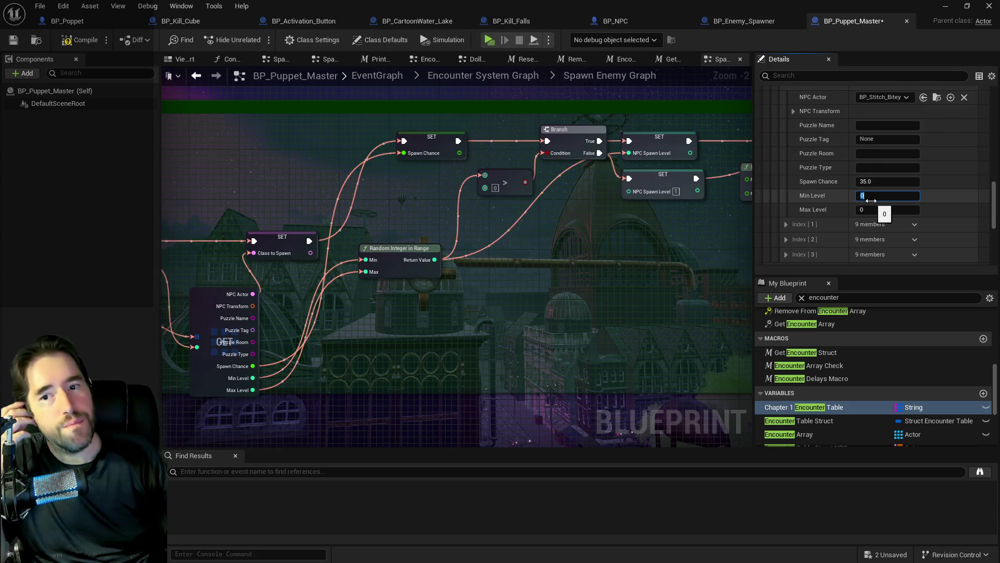
click(871, 210)
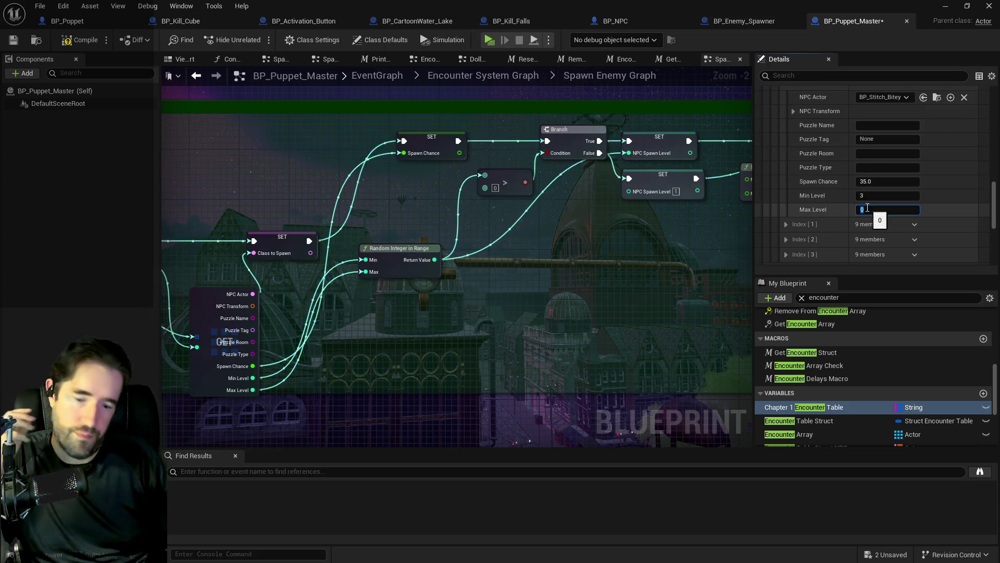
text(3)
Set spawn entry Index [1] to Min Level 3 and Max Level 3.
click(788, 224)
scroll(788, 223, down, 7)
click(869, 220)
text(3)
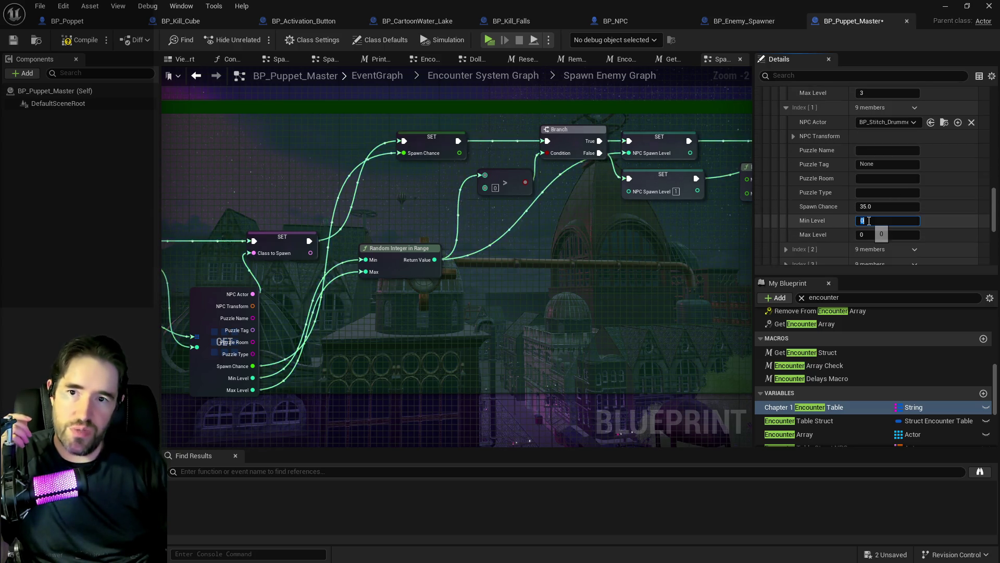
click(870, 235)
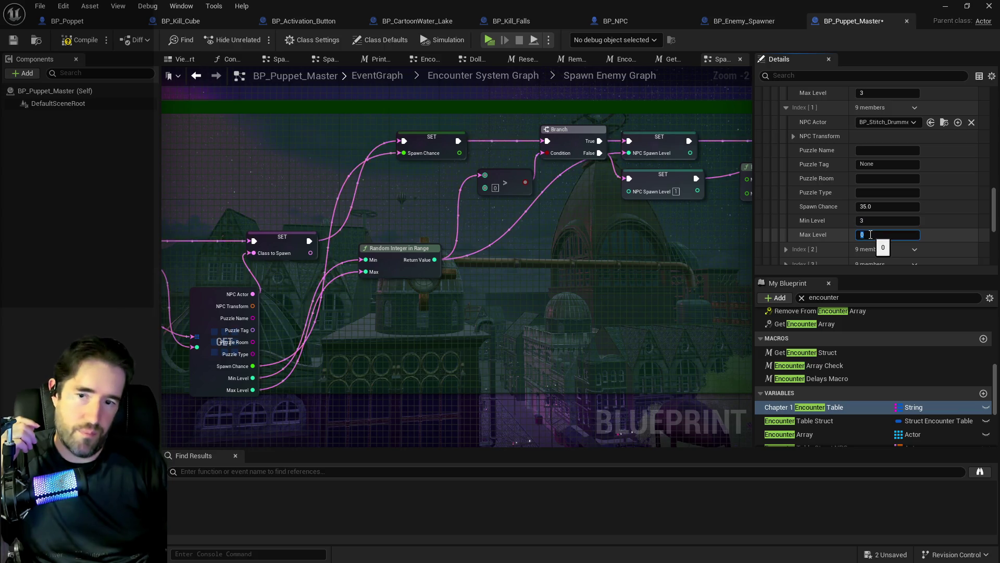
text(3)
Set spawn entry Index [2] to Min Level 3 and Max Level 3.
click(786, 108)
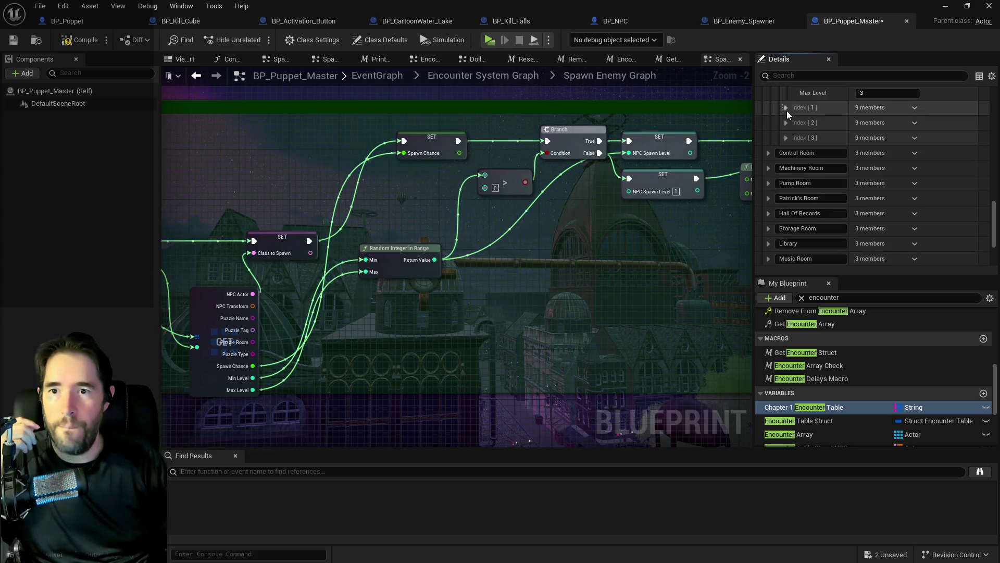
click(786, 122)
click(873, 236)
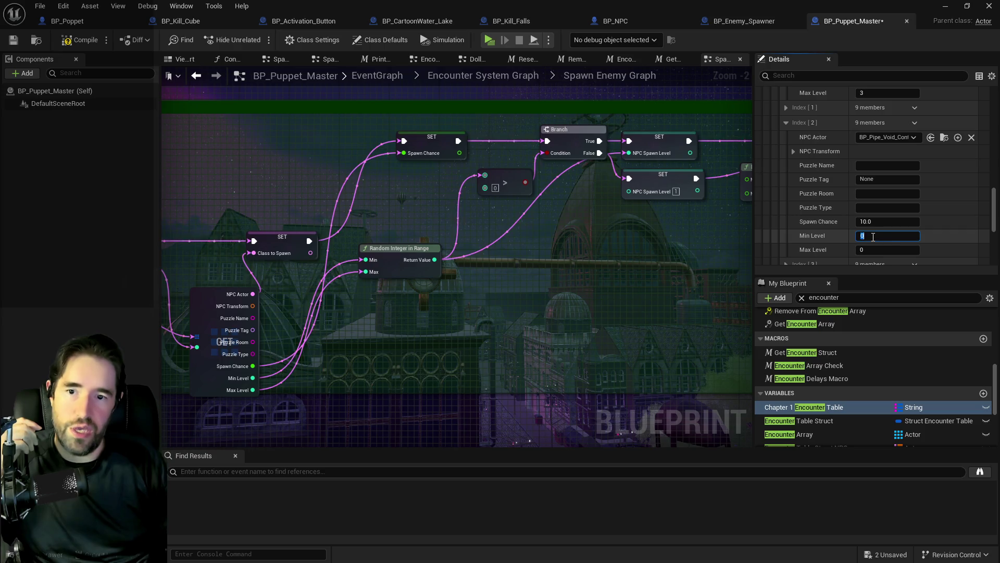
text(3)
click(882, 250)
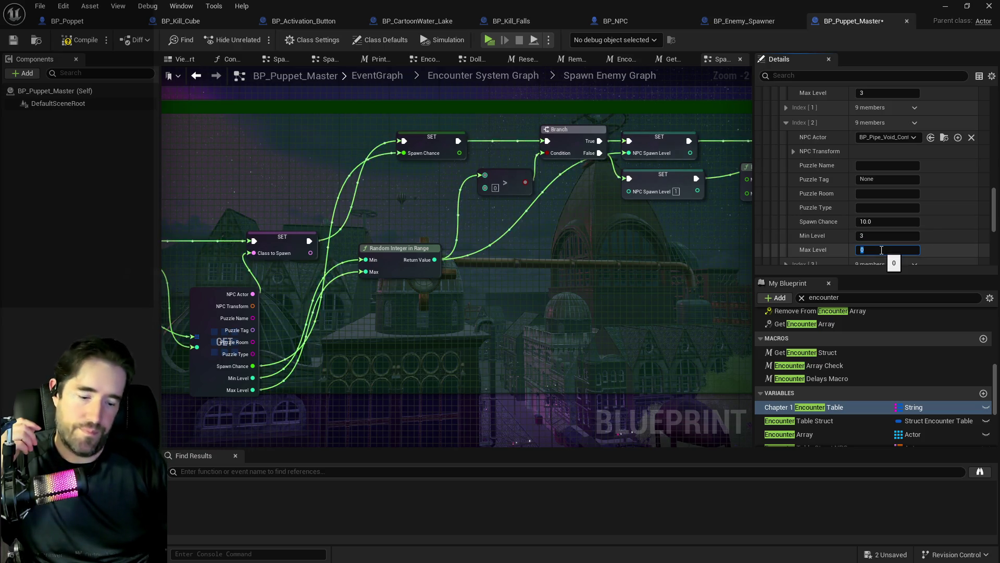
text(3)
key(Return)
click(784, 123)
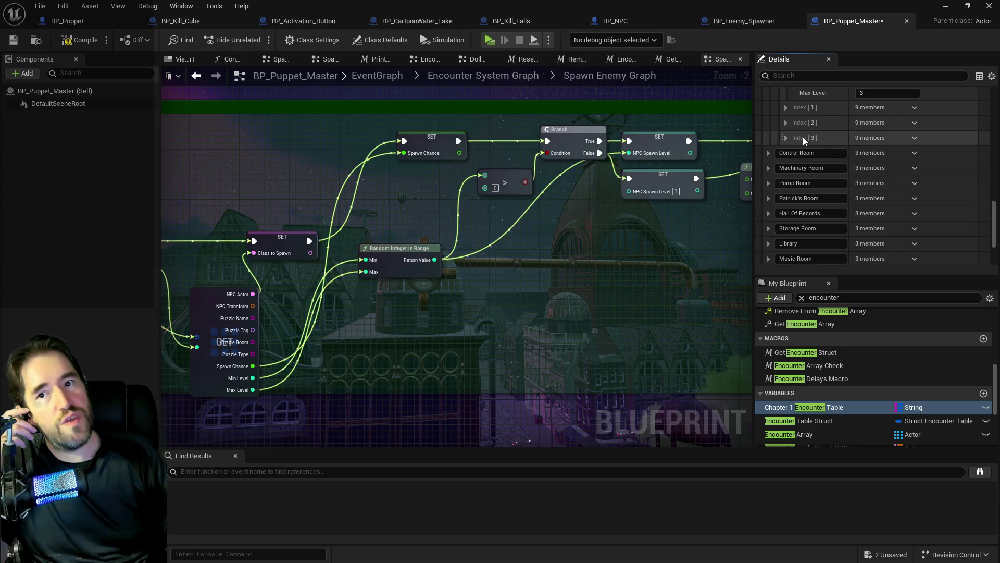
Check Waiting Room entry Index [3], then collapse the Waiting Room spawn table.
click(785, 137)
click(784, 138)
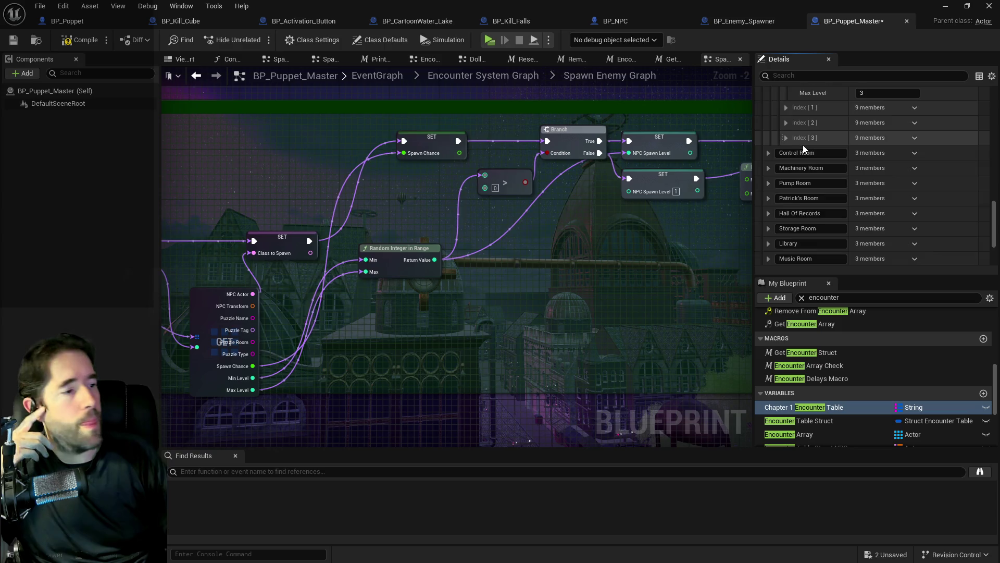
scroll(802, 144, up, 4)
scroll(803, 148, up, 3)
click(775, 152)
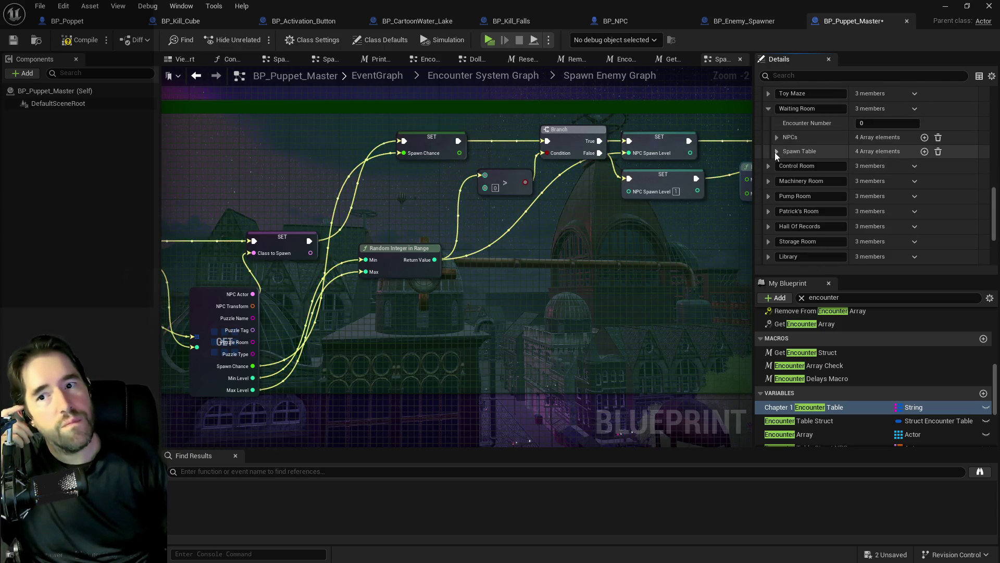
scroll(781, 162, up, 2)
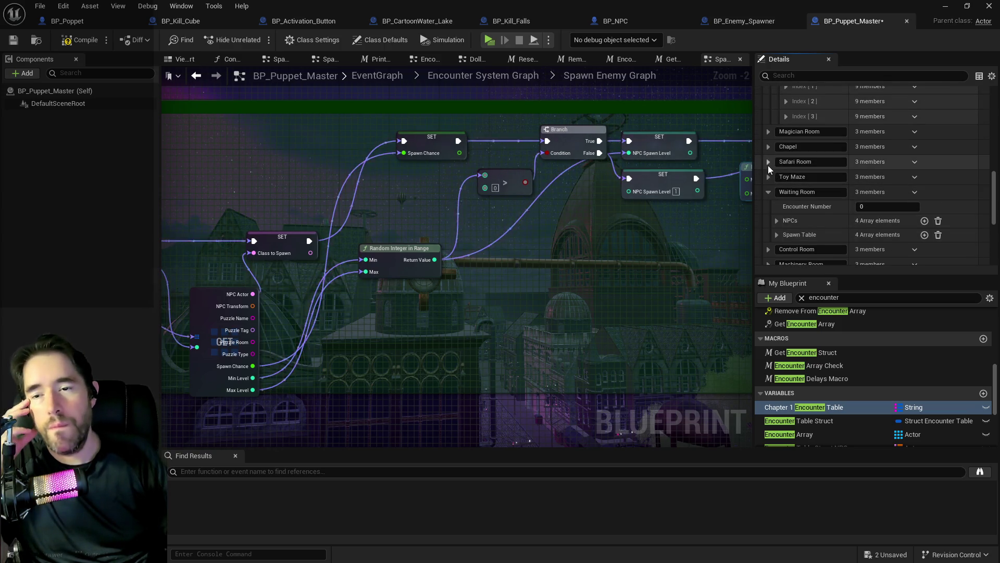
Expand Safari Room and its spawn entry Index [0].
click(768, 161)
scroll(795, 218, down, 3)
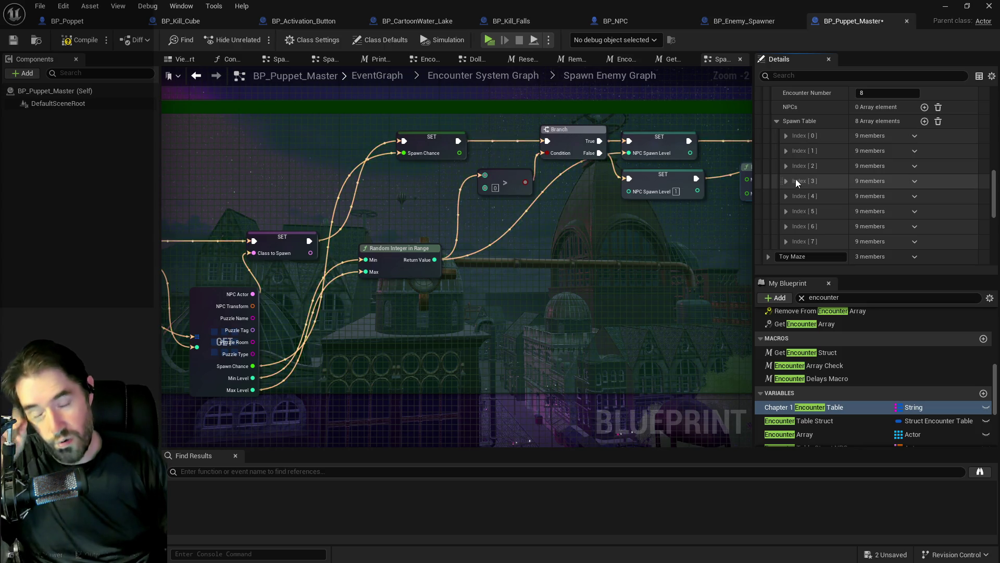
click(788, 136)
Set Safari Room spawn entries Index [0] and [1] to Min Level 3, Max Level 4.
scroll(828, 177, down, 2)
click(872, 216)
text(3)
click(880, 231)
key(Return)
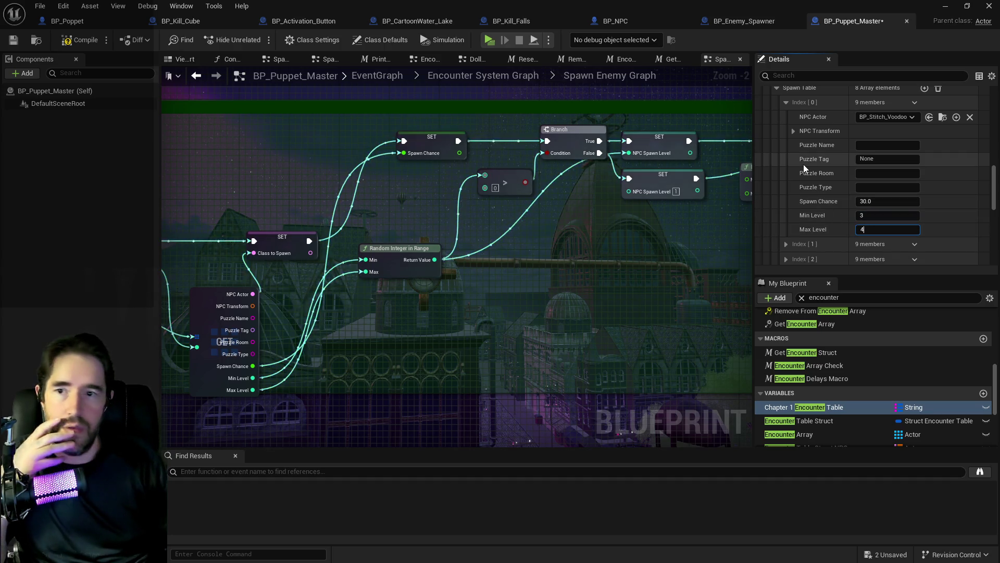
click(786, 103)
click(786, 118)
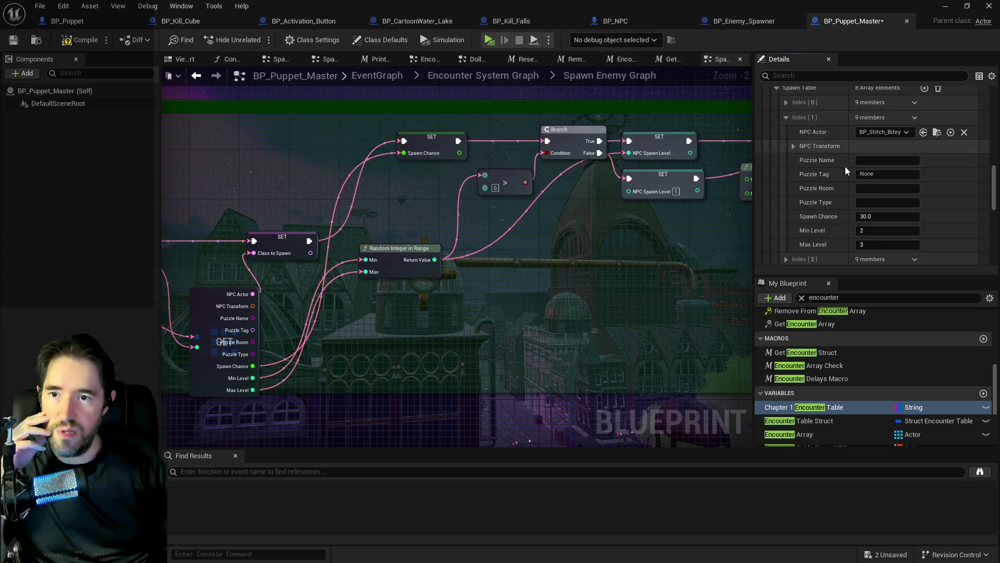
click(871, 232)
key(Tab)
text(4)
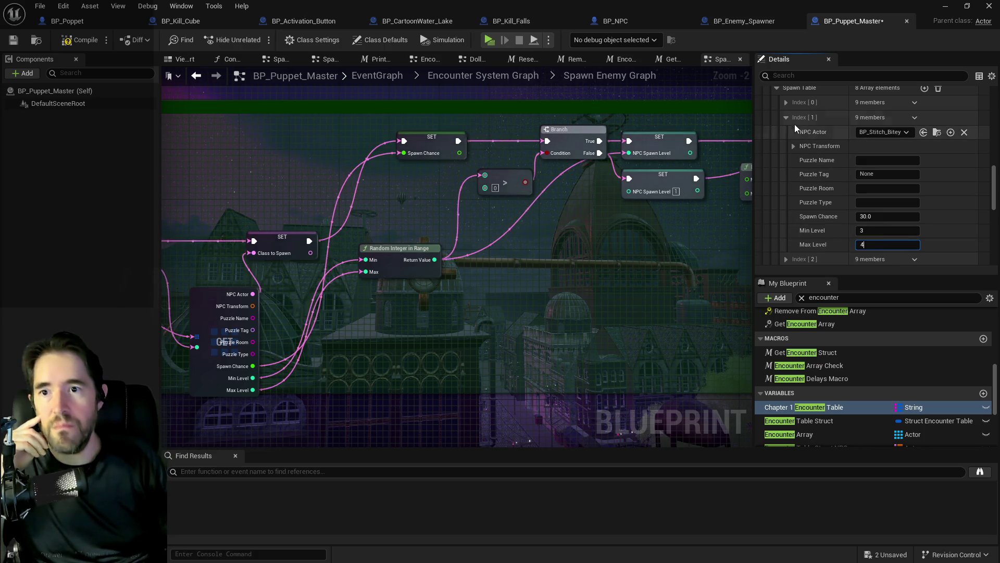
click(786, 117)
Set spawn entries Index [2] and [3] to Min Level 3, Max Level 4.
click(786, 133)
click(871, 246)
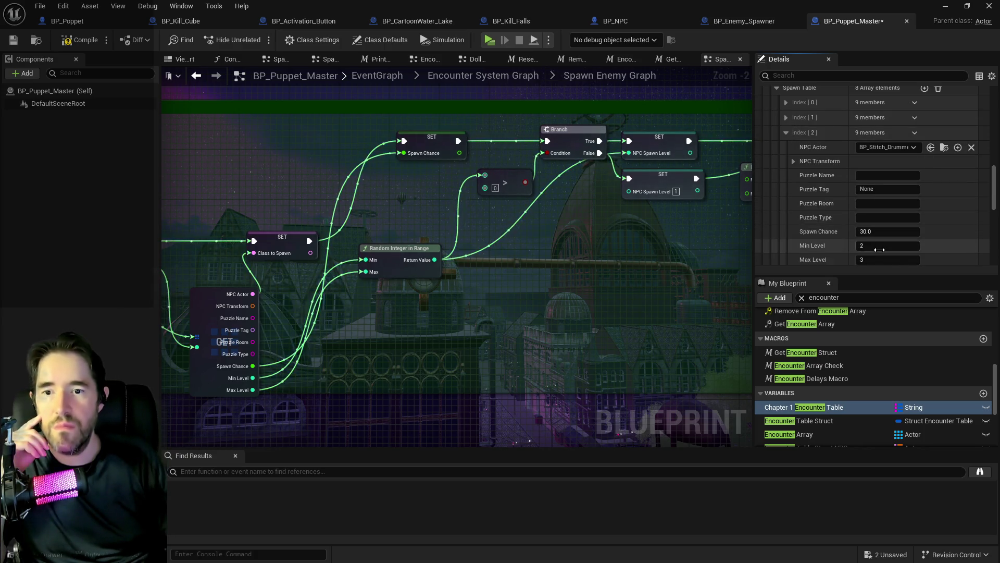
text(3)
click(880, 259)
text(4)
click(786, 133)
click(787, 147)
scroll(875, 252, down, 2)
click(875, 211)
text(3)
click(875, 224)
text(4)
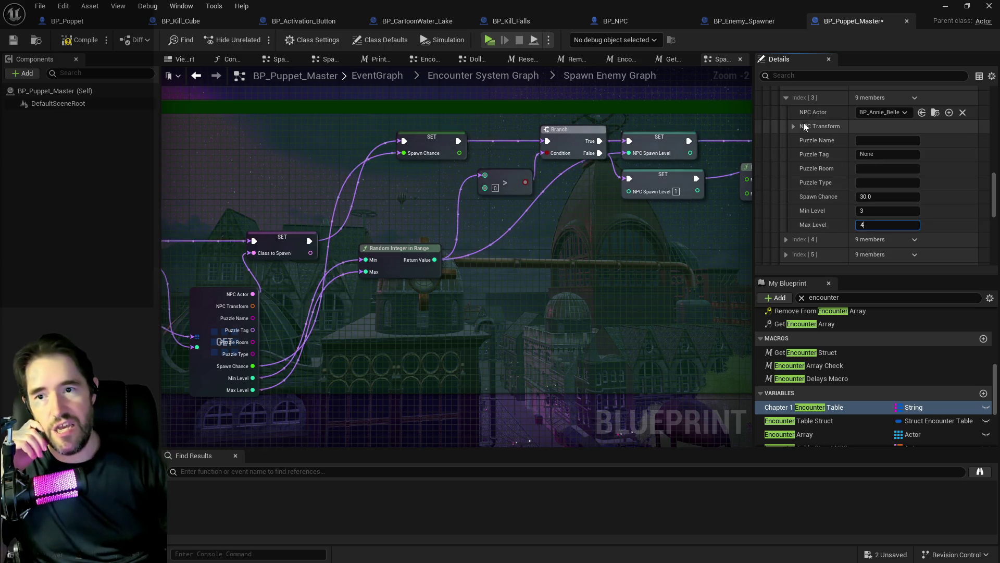
click(786, 98)
Set spawn entries Index [4] and [5] to Min Level 3, Max Level 4.
click(786, 116)
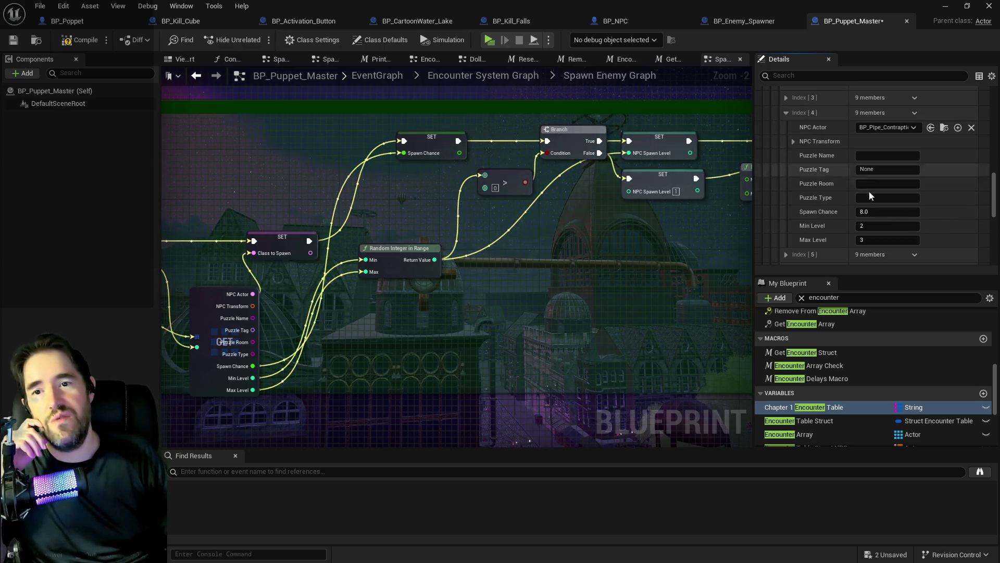
click(879, 225)
text(3)
click(878, 239)
text(4)
key(Return)
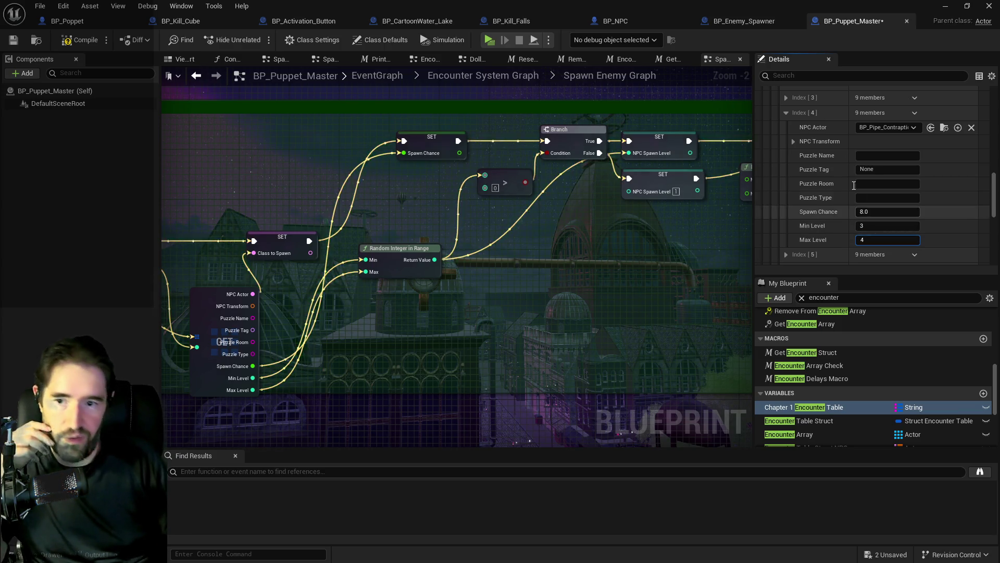
click(786, 114)
click(786, 128)
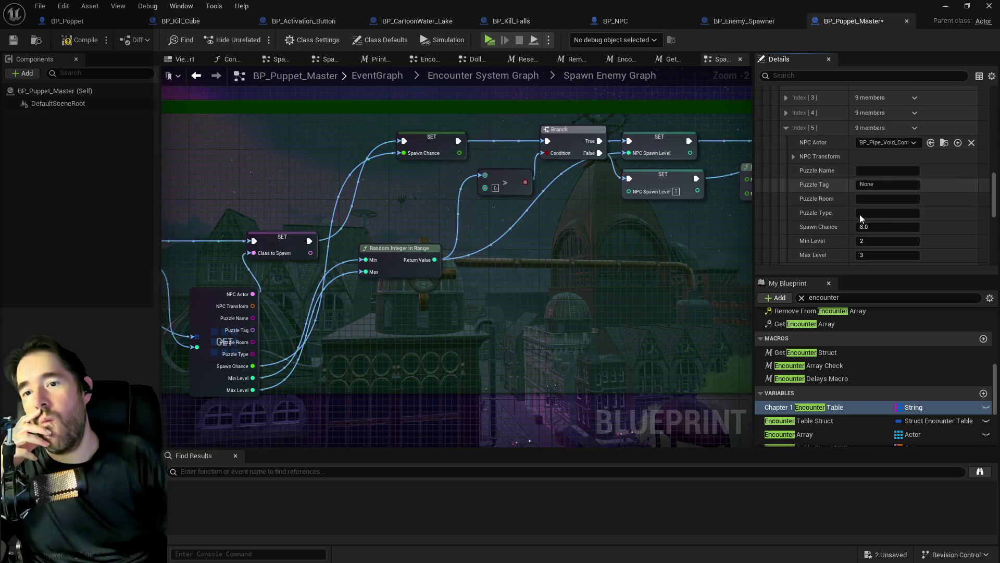
click(874, 242)
text(3)
click(874, 254)
key(Return)
text(4)
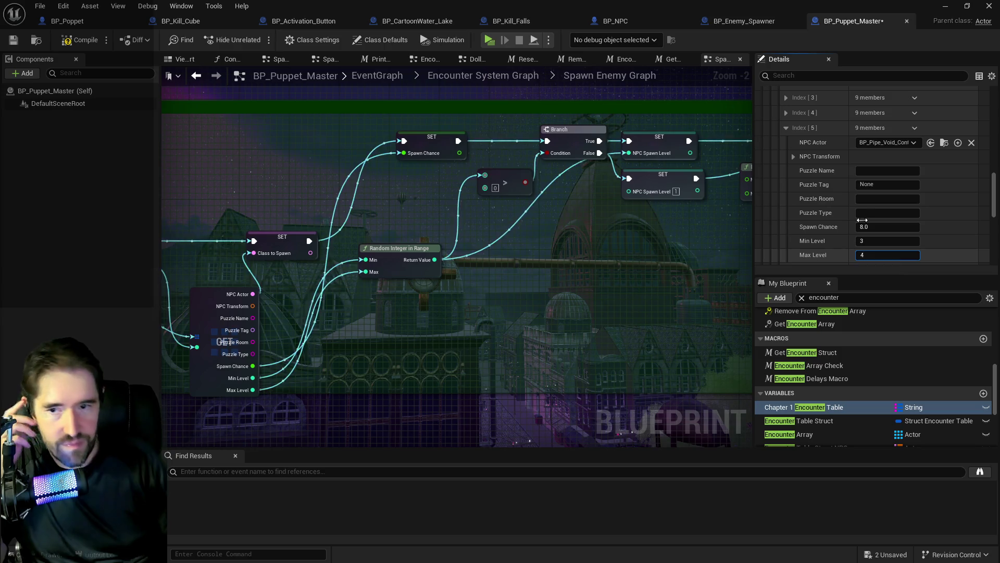
click(786, 127)
Inspect the remaining Safari Room spawn entries Index [6] and [7].
click(786, 142)
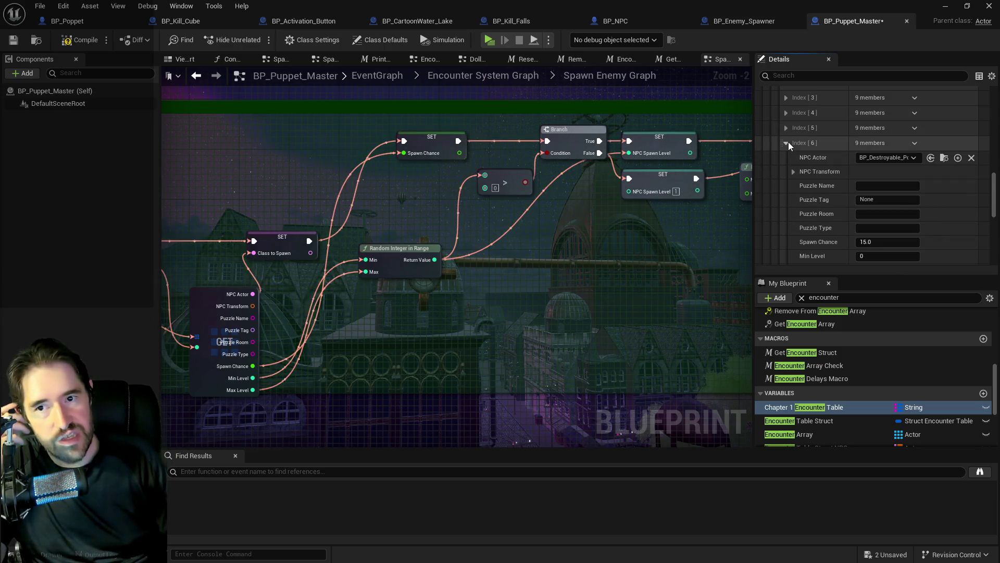
click(786, 143)
click(787, 158)
click(787, 160)
scroll(787, 161, down, 2)
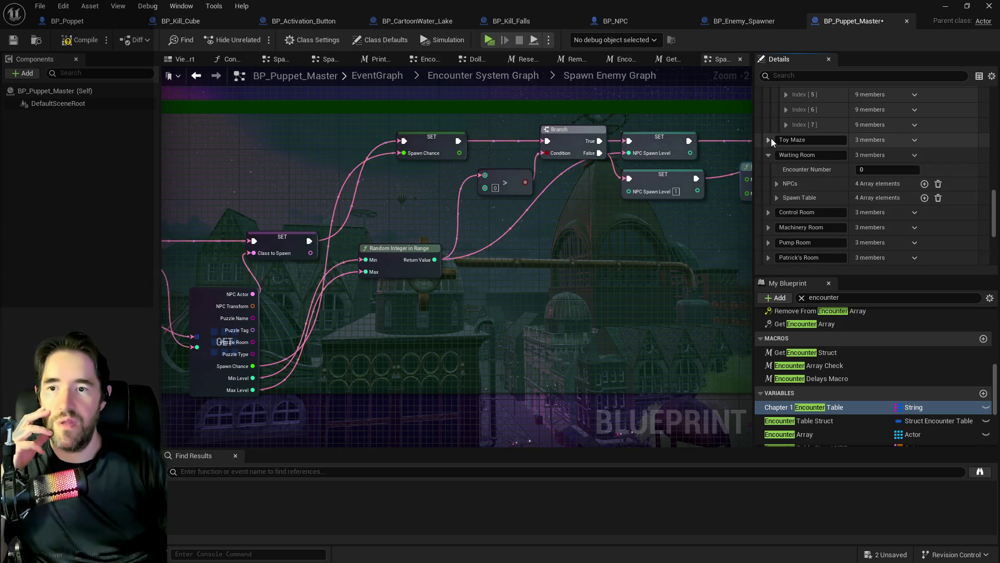
Recheck the Waiting Room spawn table, including entry Index [2], then collapse it.
click(771, 138)
scroll(771, 139, down, 2)
click(786, 161)
scroll(799, 177, down, 3)
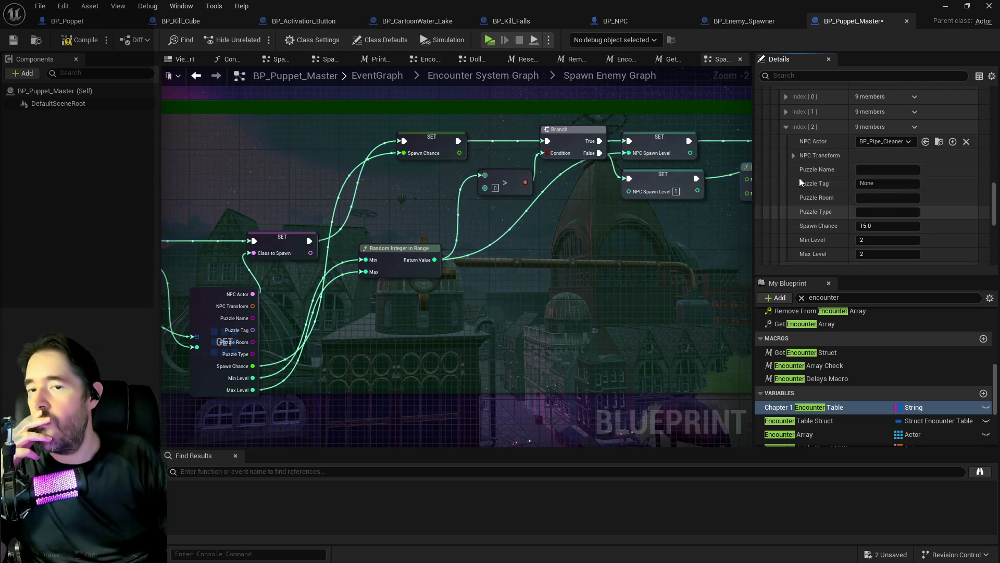
click(786, 155)
click(773, 145)
Collapse Waiting Room and expand Control Room, showing Encounter Number 4 with empty arrays.
click(770, 154)
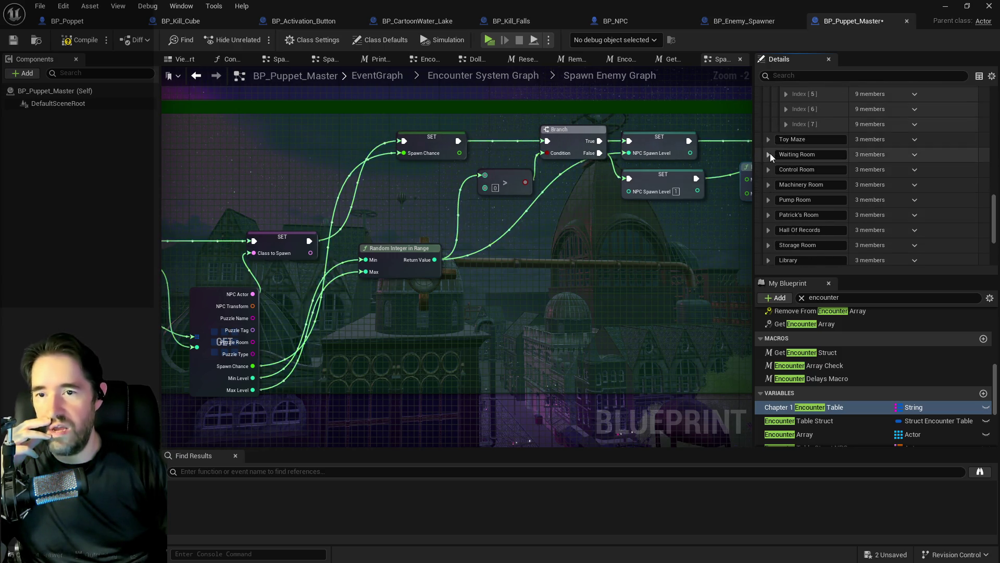
click(769, 154)
click(768, 169)
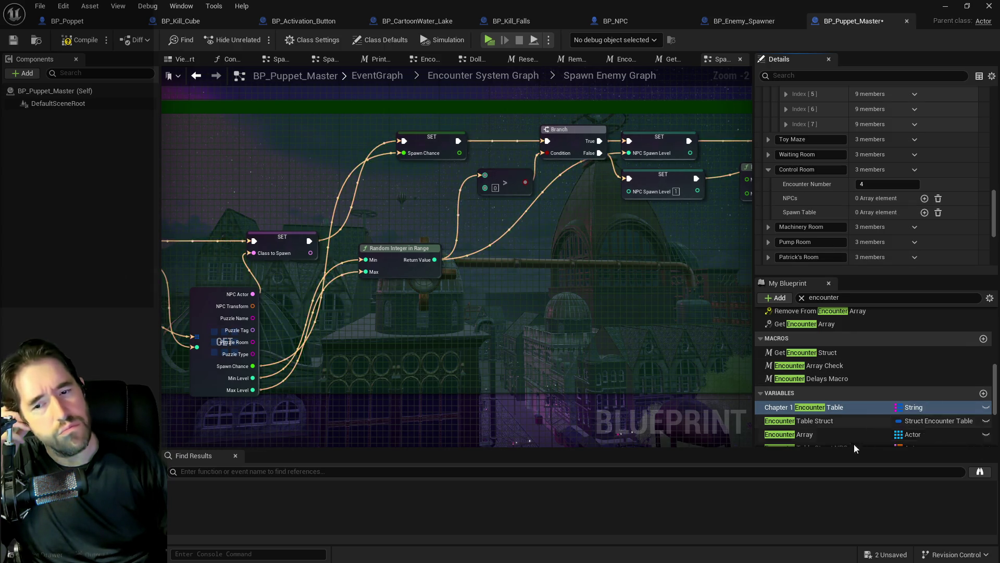
scroll(823, 423, down, 2)
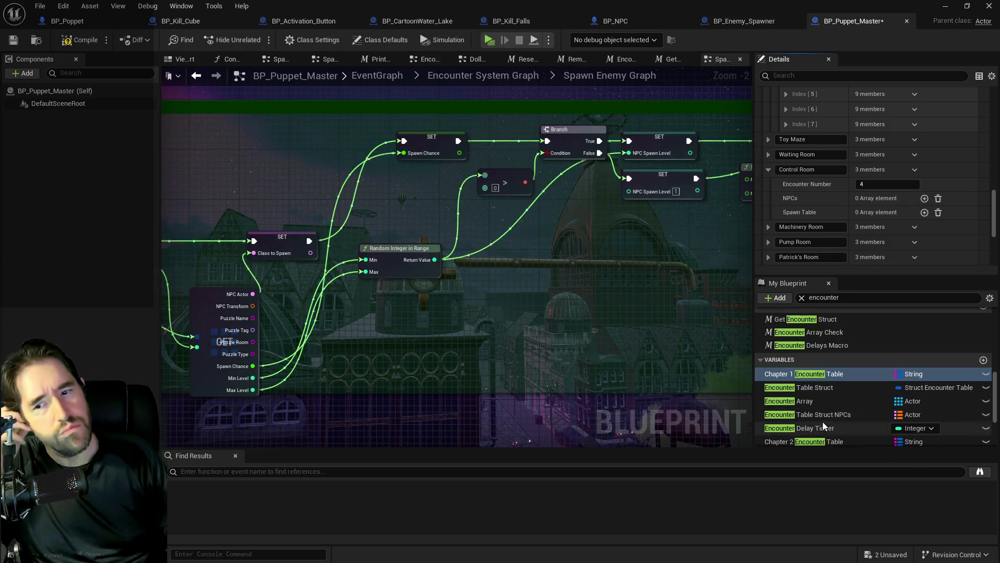
click(832, 387)
scroll(842, 218, down, 1)
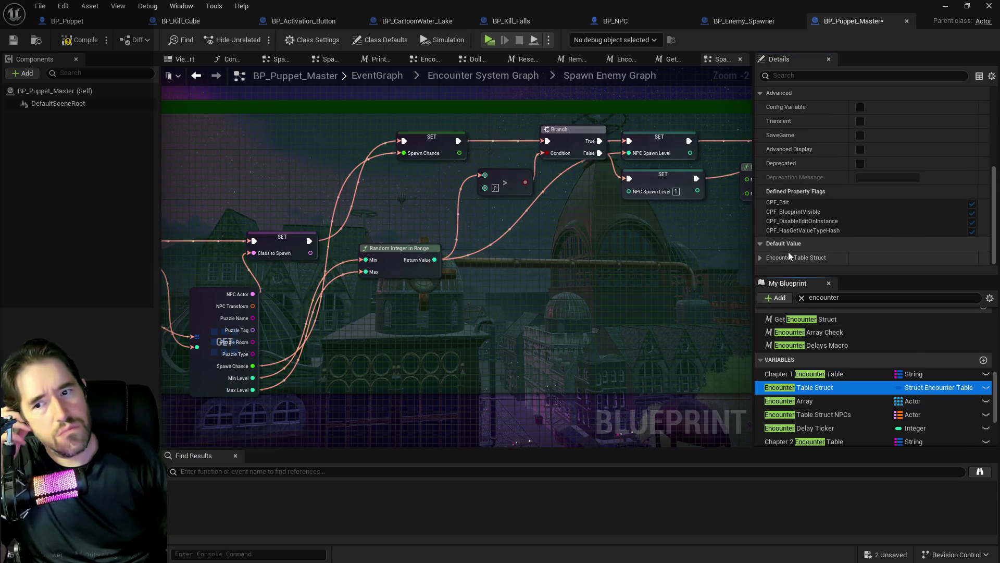
click(760, 259)
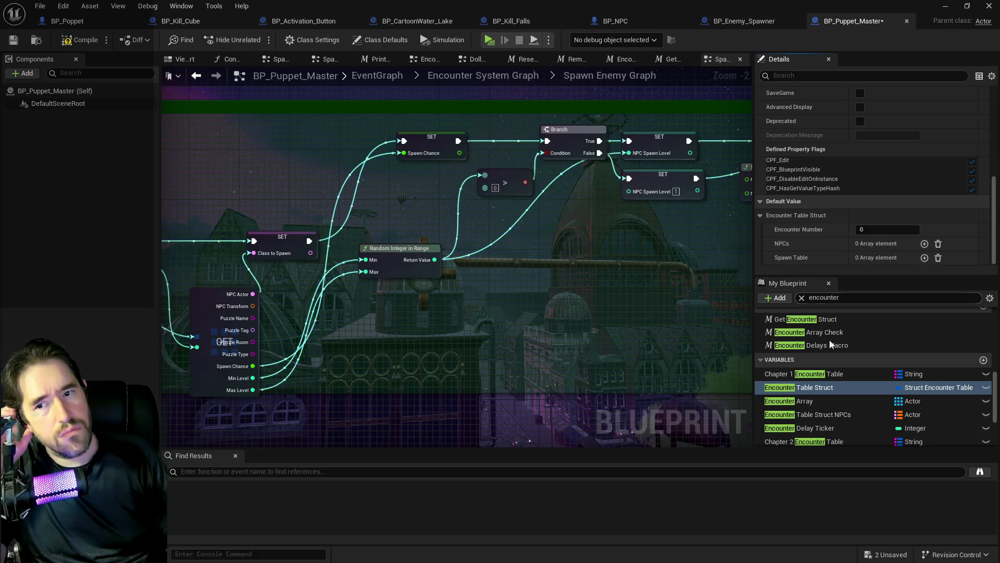
scroll(841, 414, down, 3)
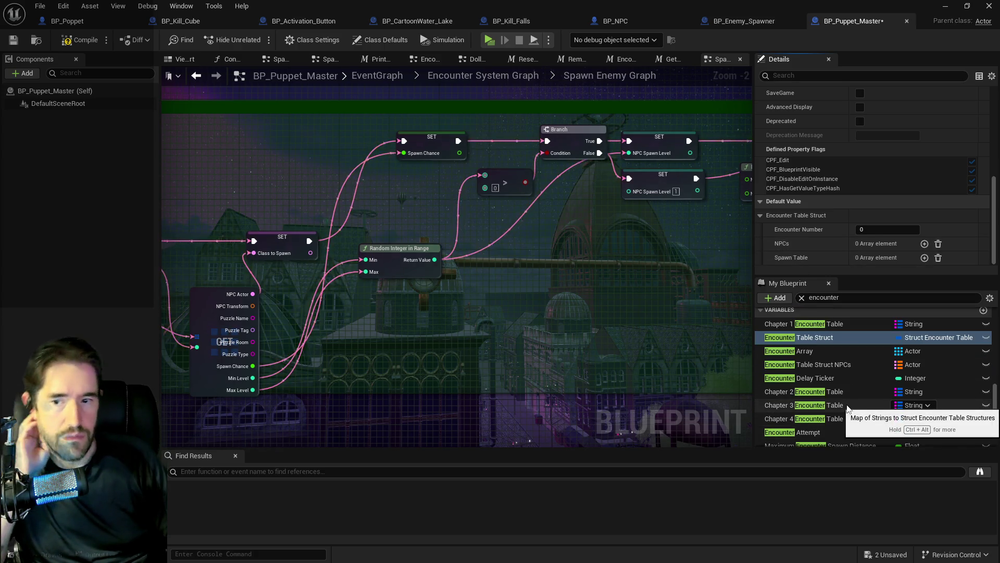
click(842, 390)
scroll(841, 127, down, 1)
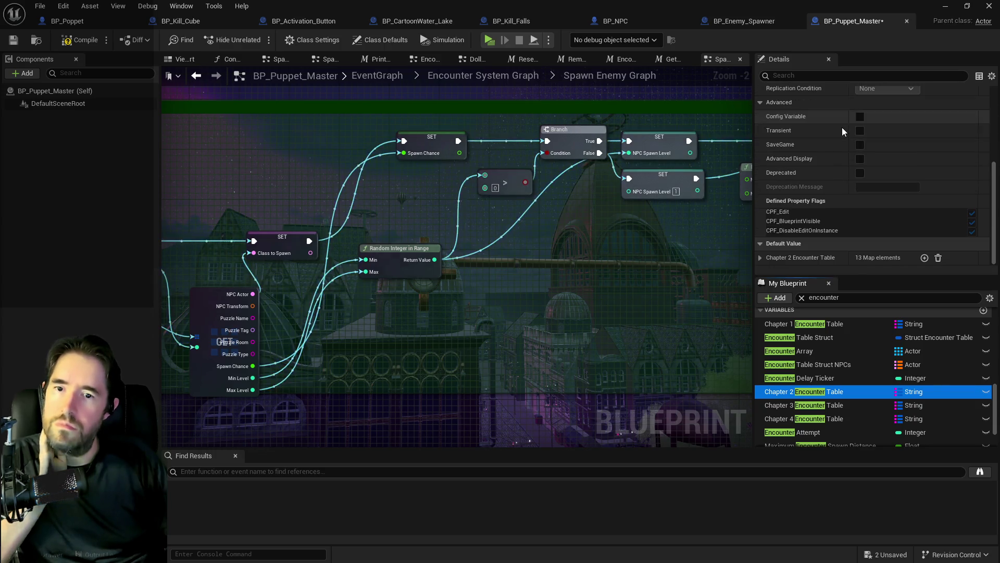
click(760, 257)
scroll(763, 258, down, 2)
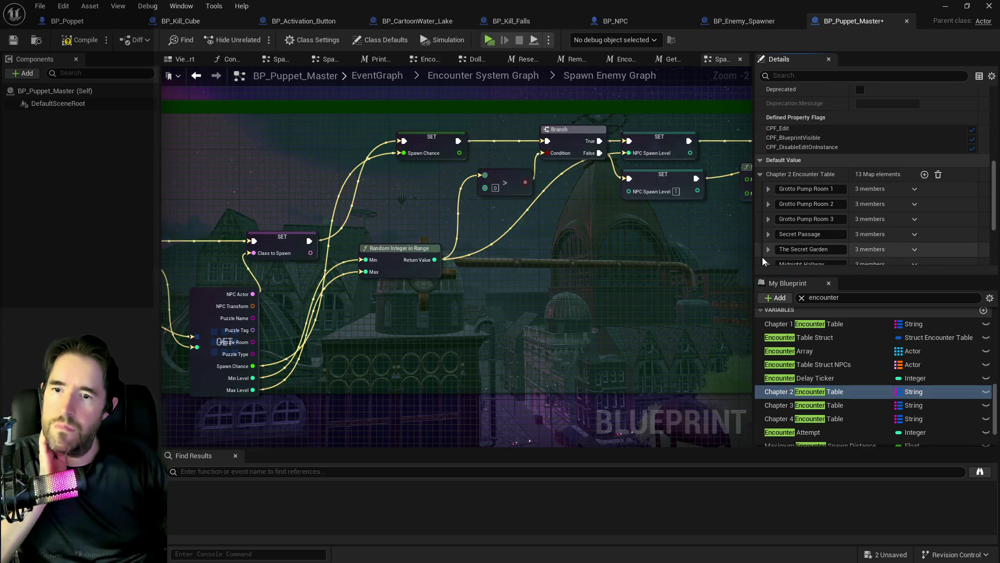
click(770, 192)
click(760, 174)
scroll(811, 402, down, 2)
scroll(809, 399, down, 1)
click(802, 410)
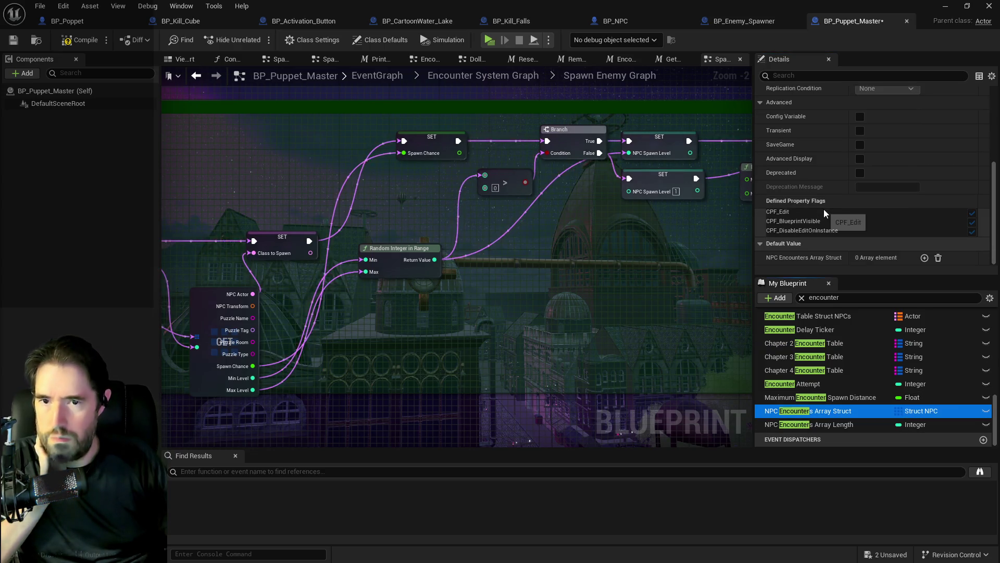
click(812, 424)
scroll(810, 367, up, 5)
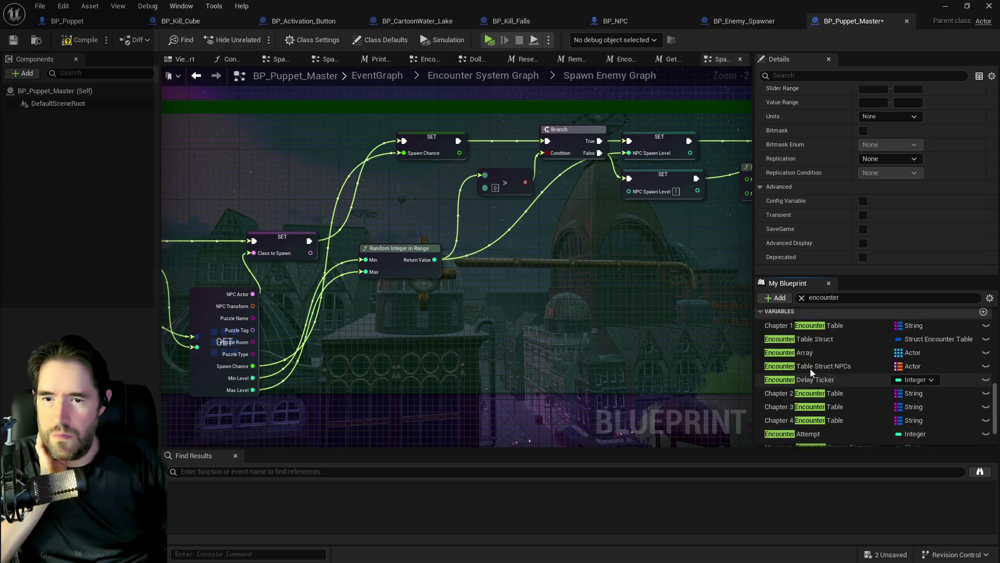
click(807, 399)
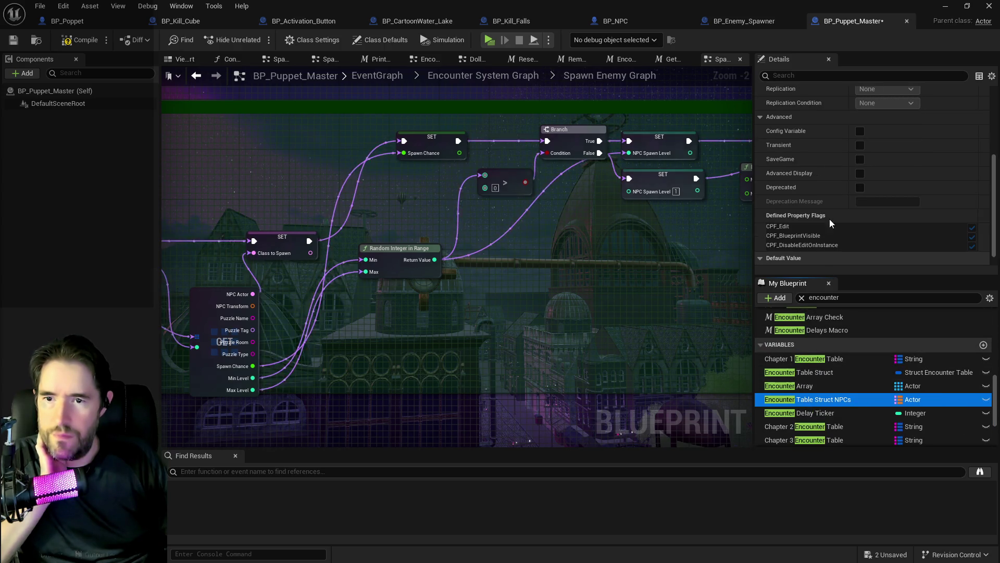
click(811, 386)
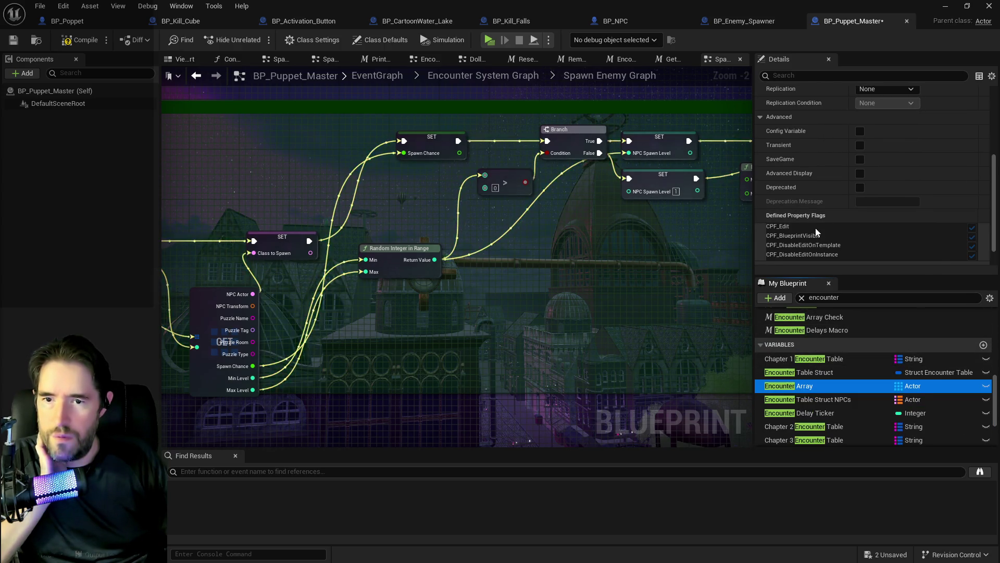
scroll(815, 228, down, 1)
scroll(800, 373, up, 3)
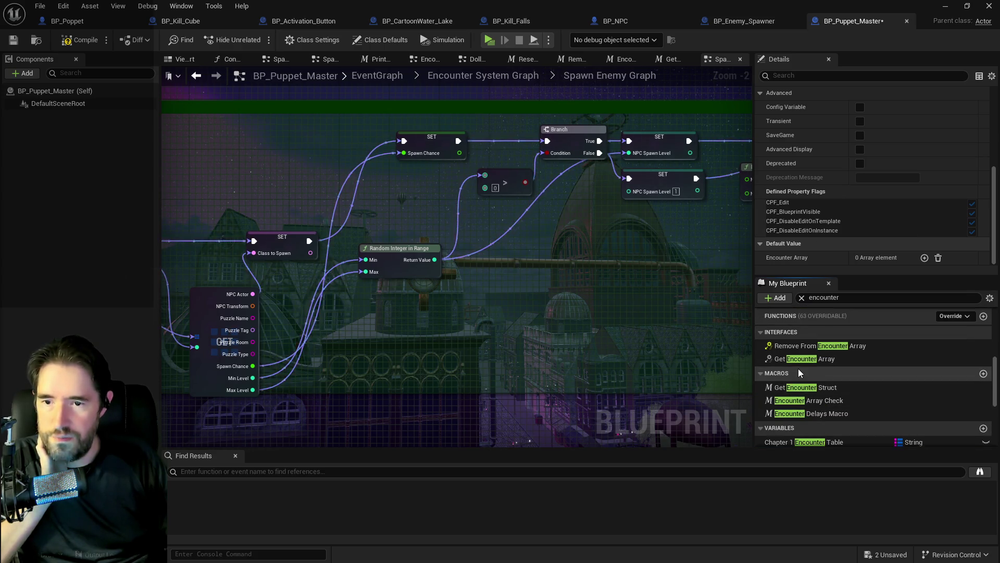
scroll(798, 368, down, 1)
click(795, 409)
scroll(819, 172, down, 10)
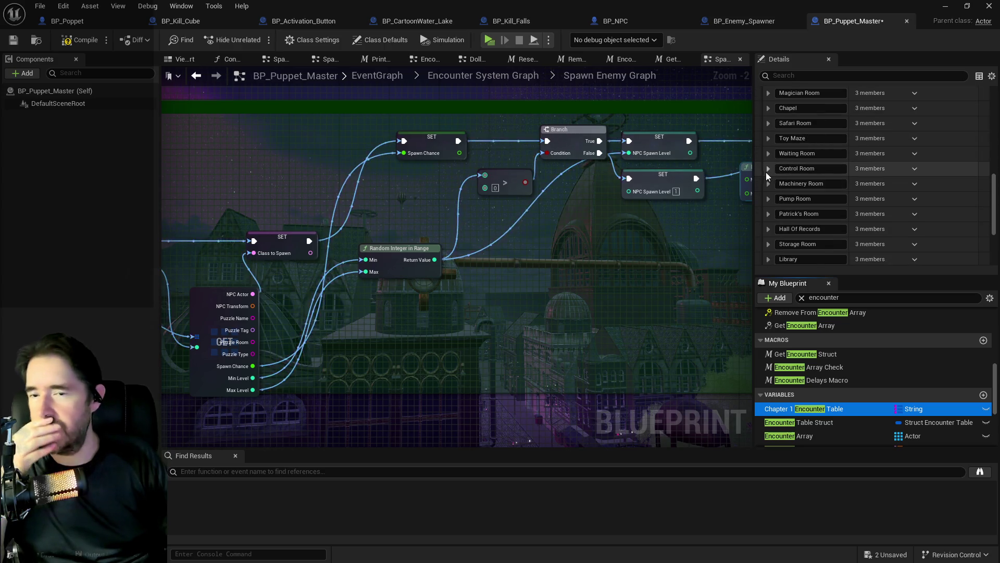
click(767, 170)
scroll(777, 175, down, 2)
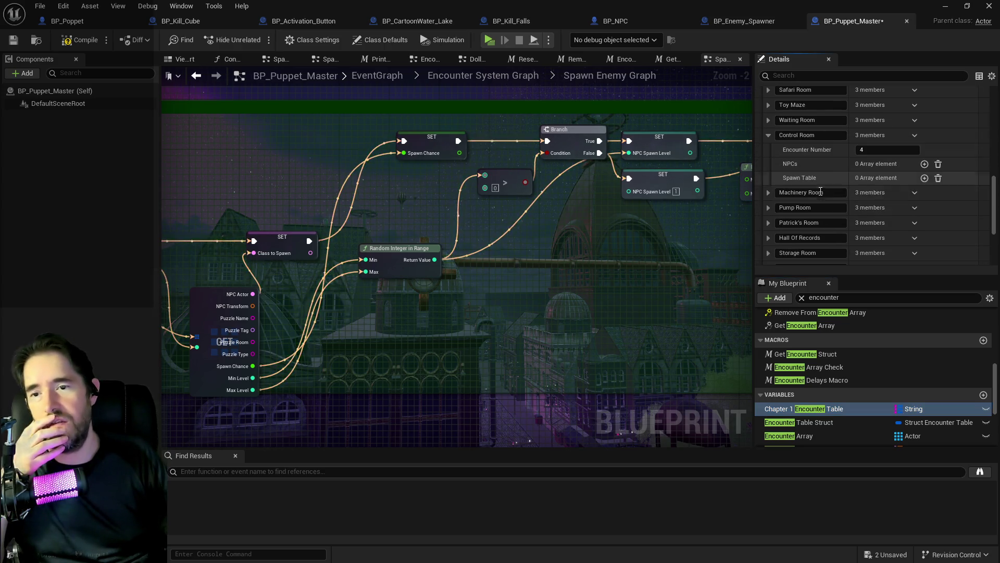